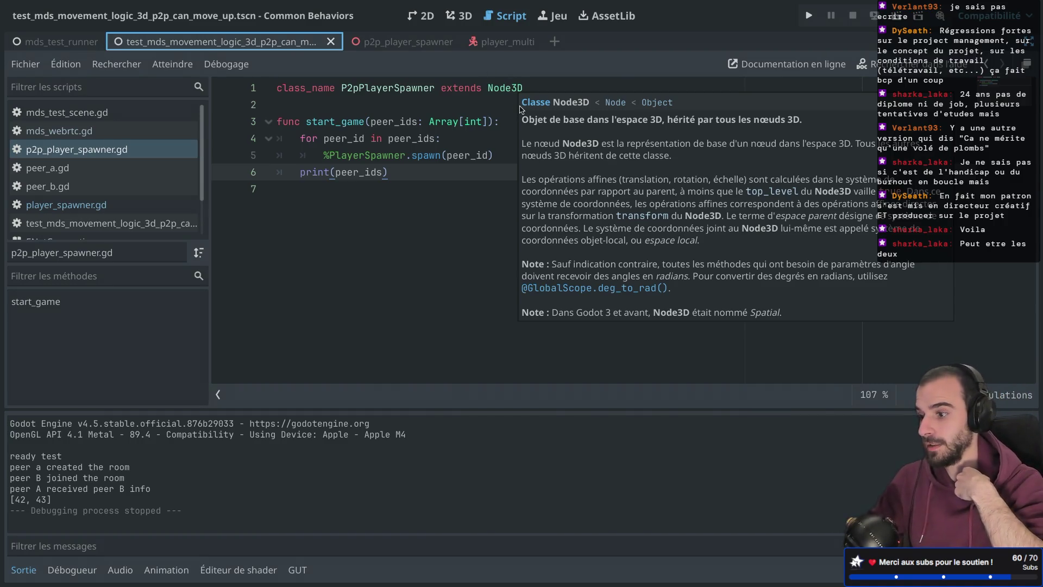
Dismiss the Node3D documentation popup, then inspect start_game's peer_ids parameter and its spawn loop
click(419, 279)
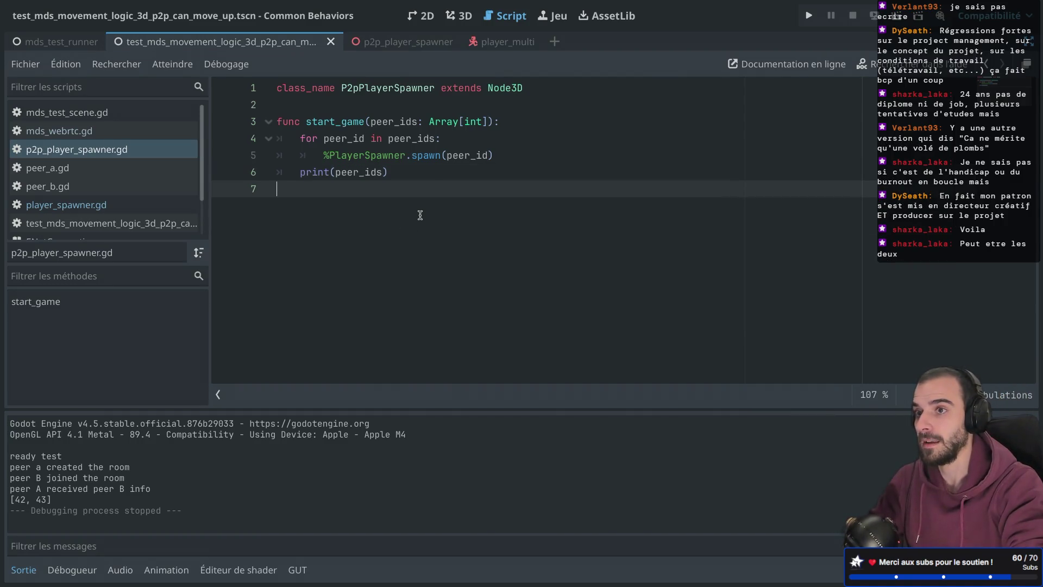
mouse_move(440, 157)
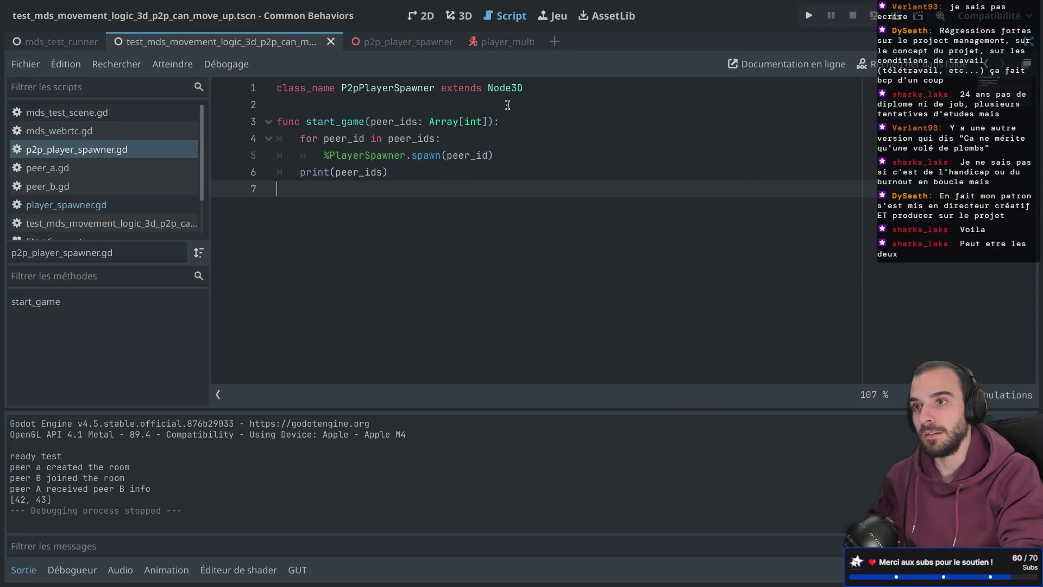
mouse_move(518, 92)
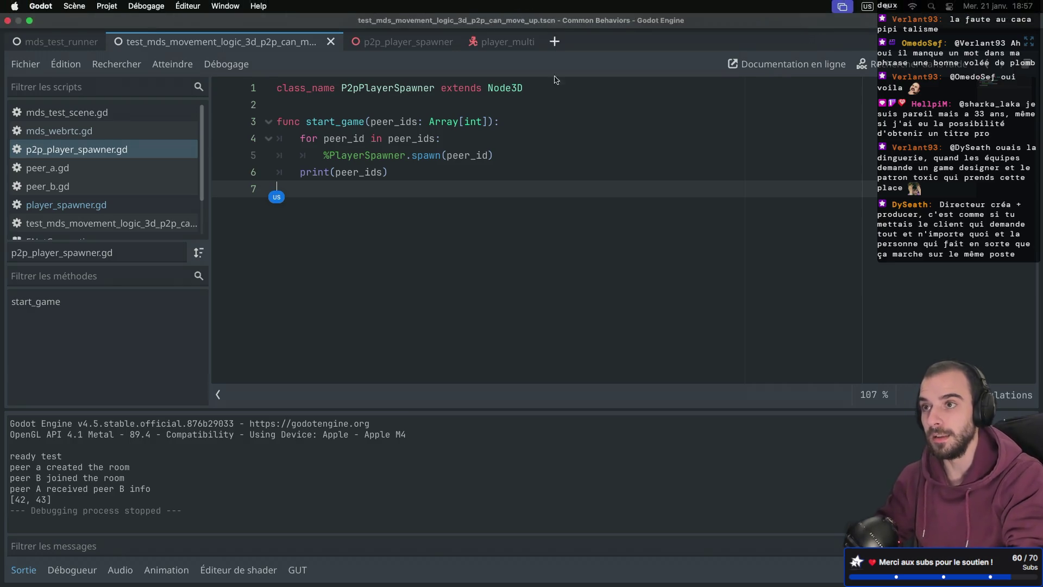
click(405, 124)
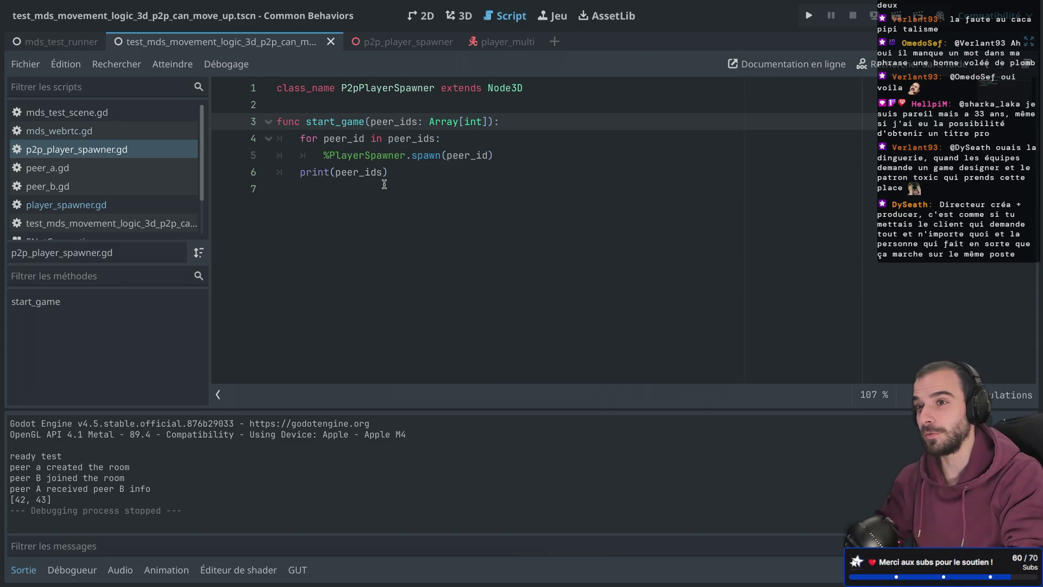
click(401, 158)
mouse_move(428, 157)
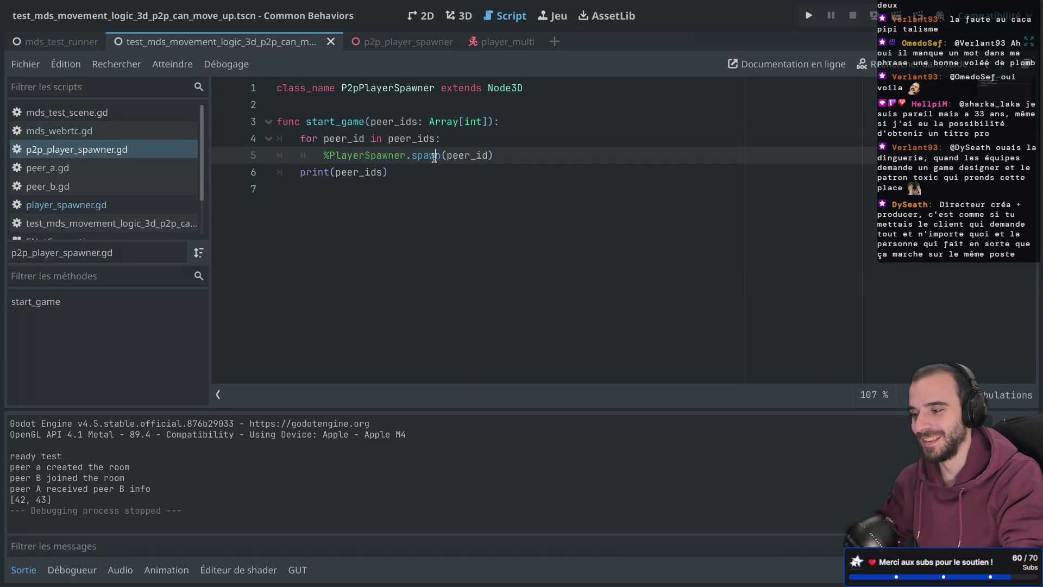
Open player_spawner.gd in distraction-free mode, briefly showing the docks and hiding them again
click(114, 223)
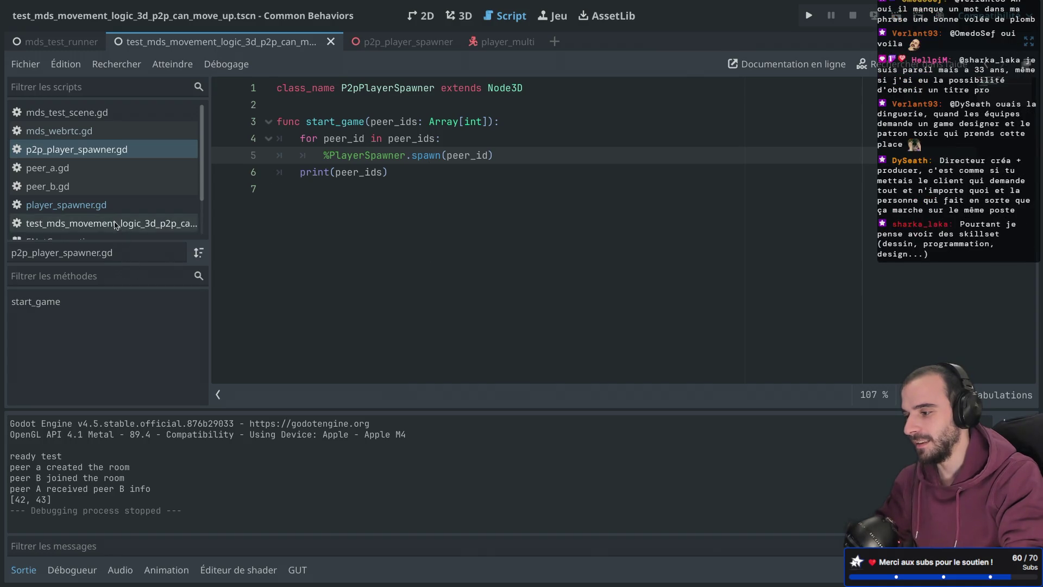
click(125, 209)
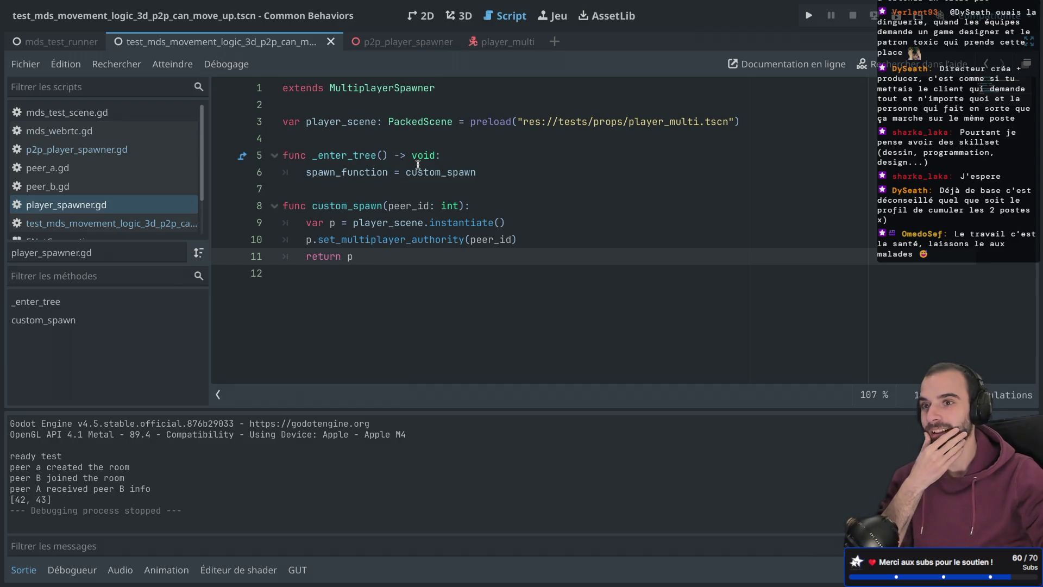
key(ctrl+super+d)
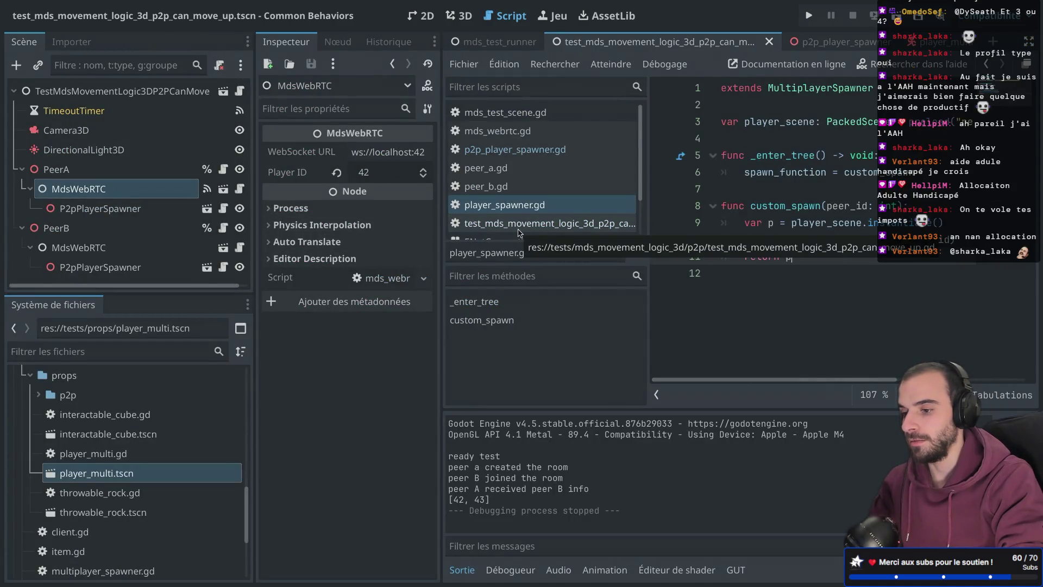
key(ctrl+super+d)
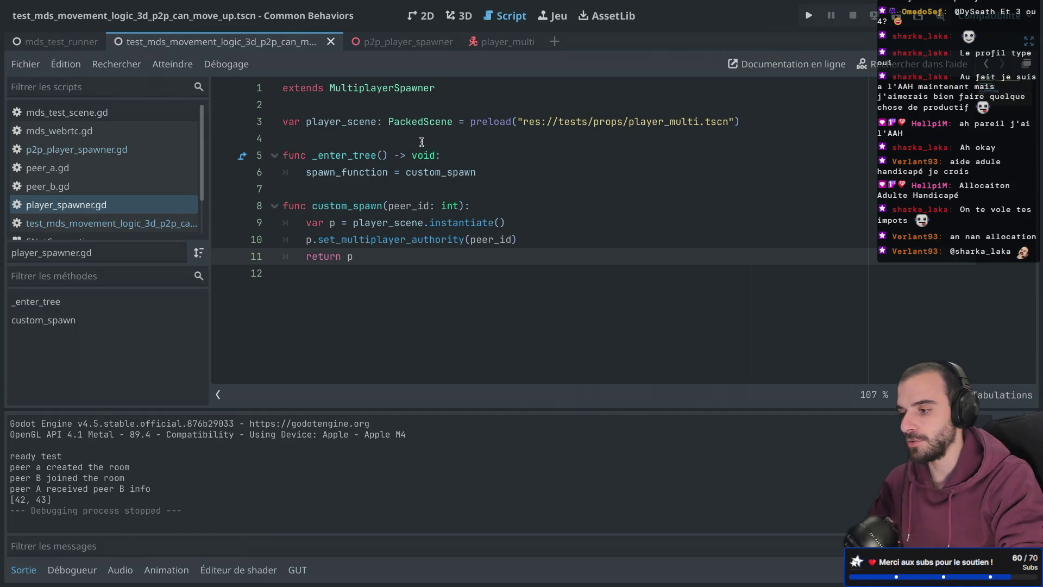
Declare 'var offset_position = 0;' below the player_scene declaration
click(421, 140)
key(Return)
key(Return)
key(Up)
text(var offset)
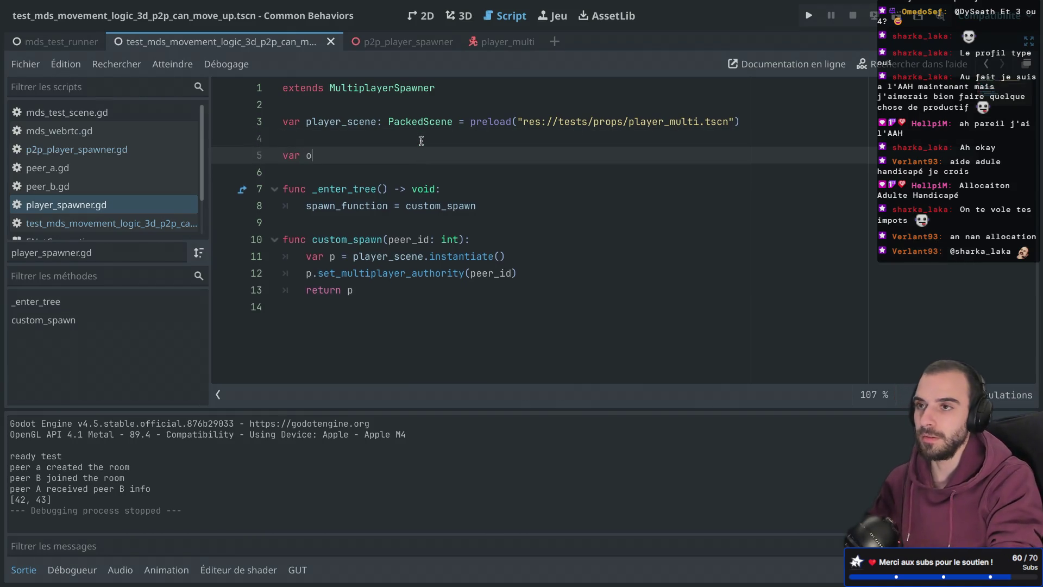
text(_position = 0;)
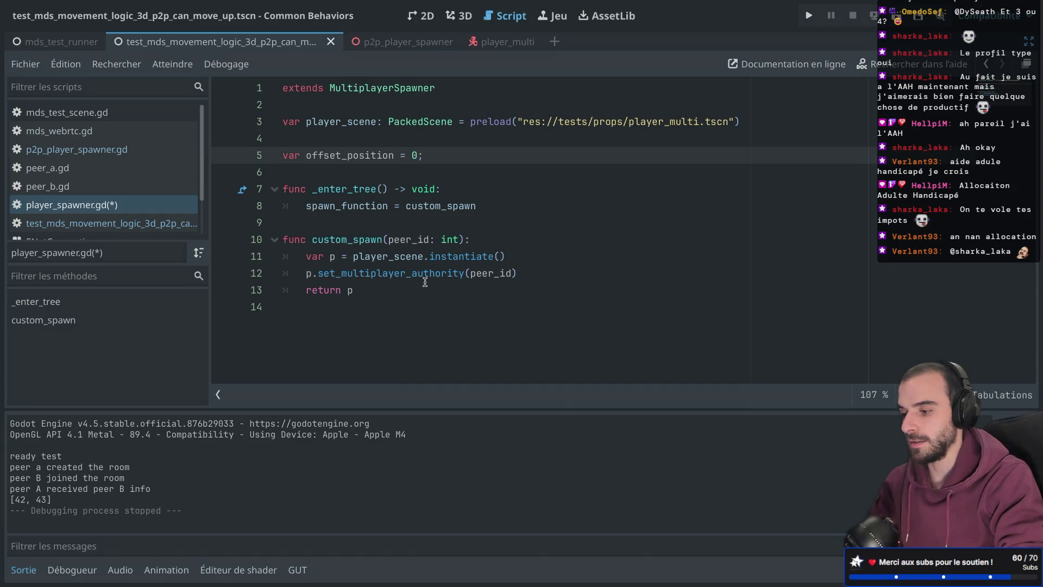
Add 'offset_position += 1' after the set_multiplayer_authority line in custom_spawn
click(543, 279)
key(Return)
text(off)
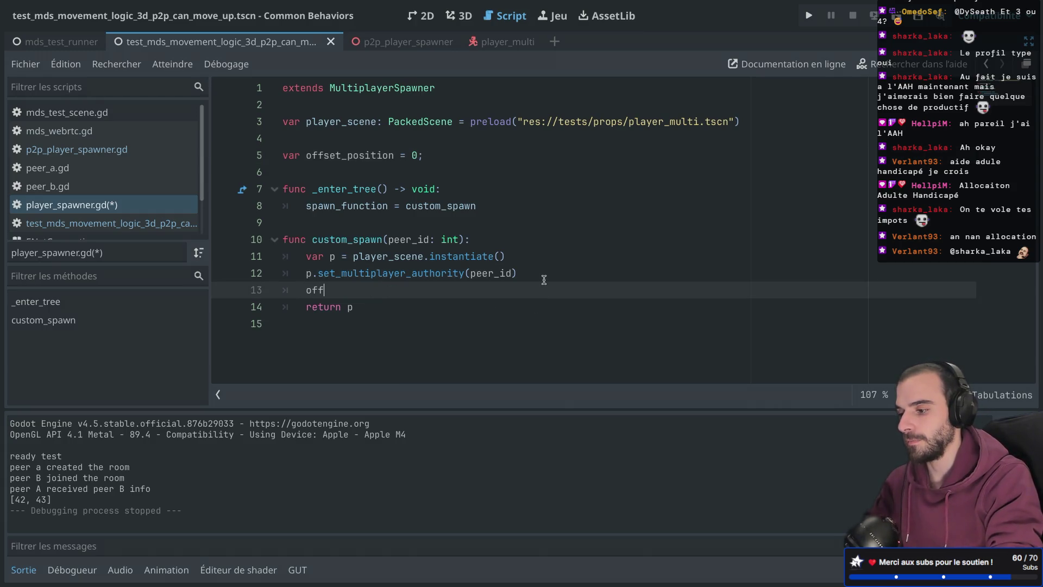
key(Return)
text(+= 1)
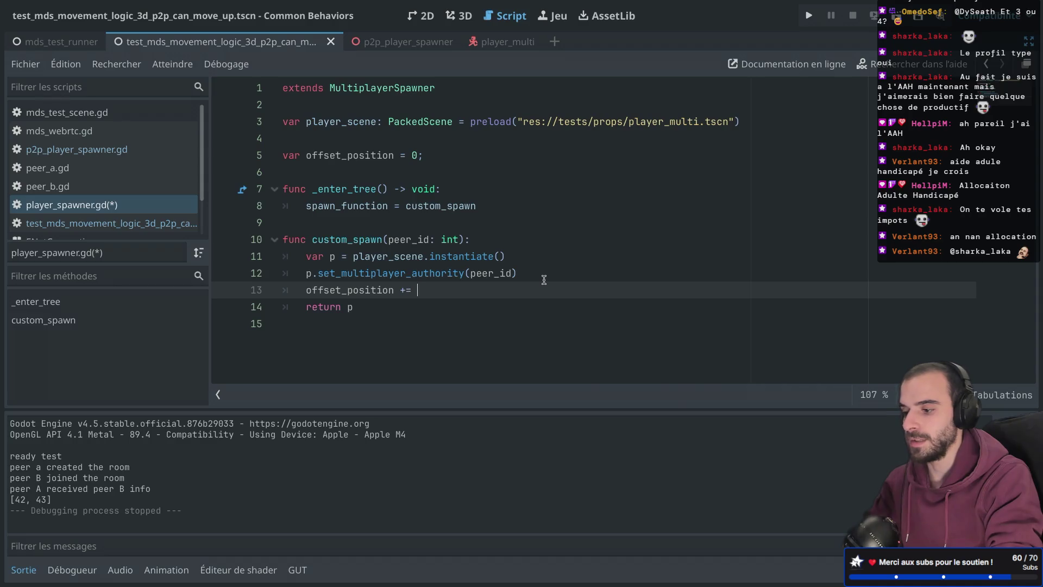
Start a p.posi line above the offset increment
click(535, 275)
key(Return)
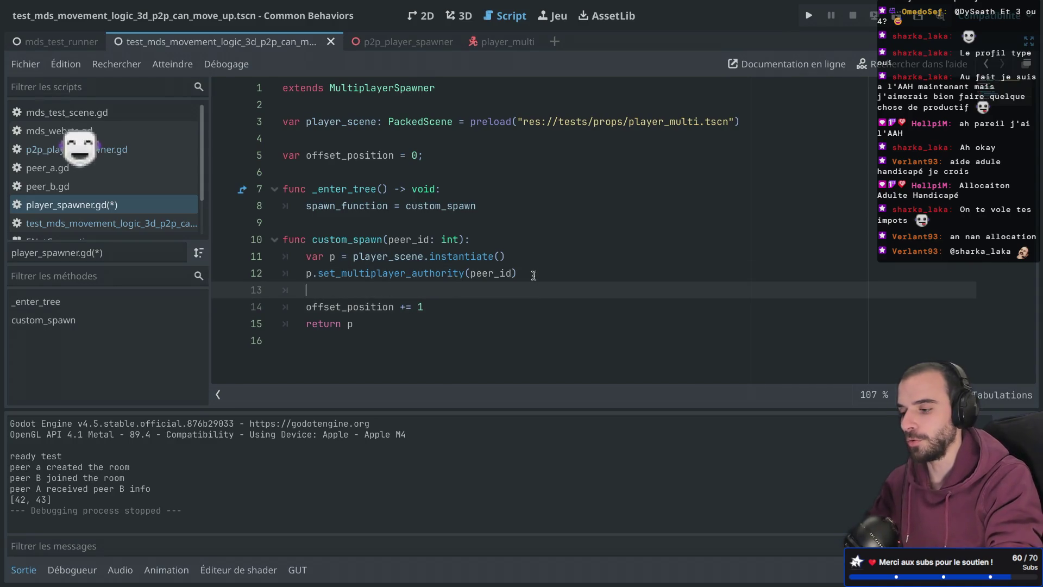
text(p.posi)
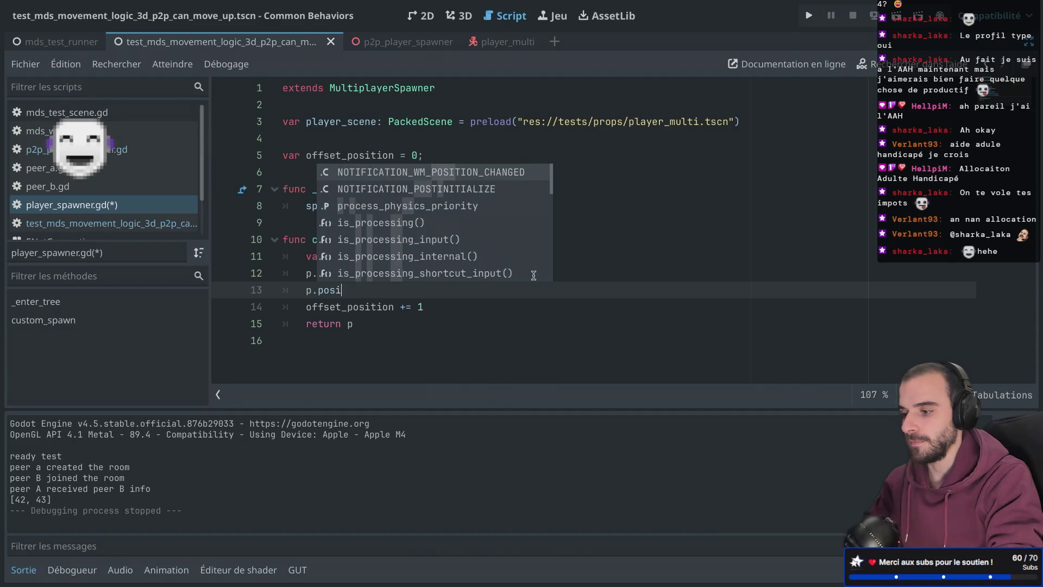
key(Escape)
Type the p variable as PlayerMulti and continue the p.position line
click(335, 258)
text(: PlayerM)
key(Return)
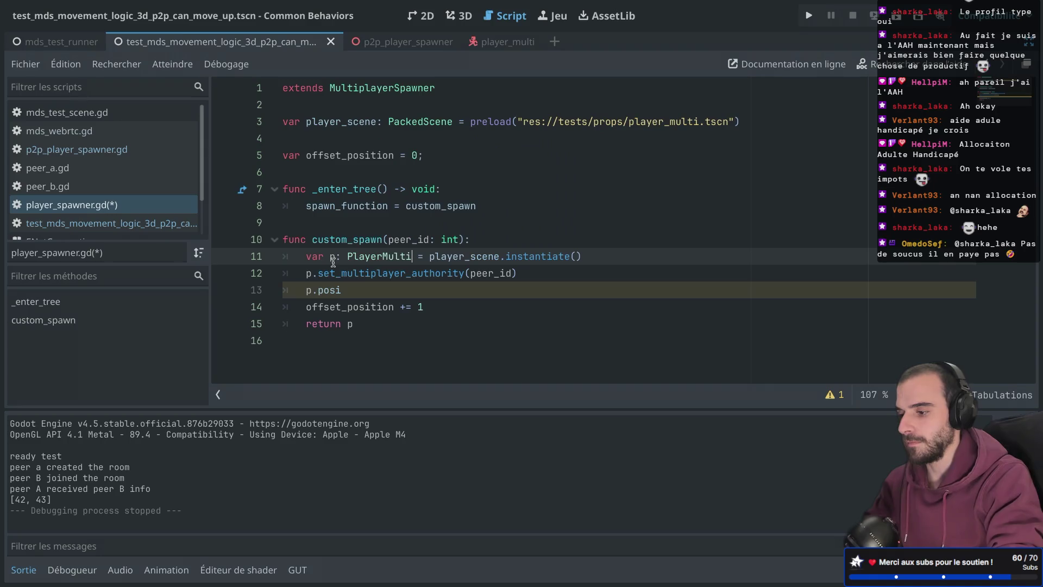
click(353, 292)
text(ti)
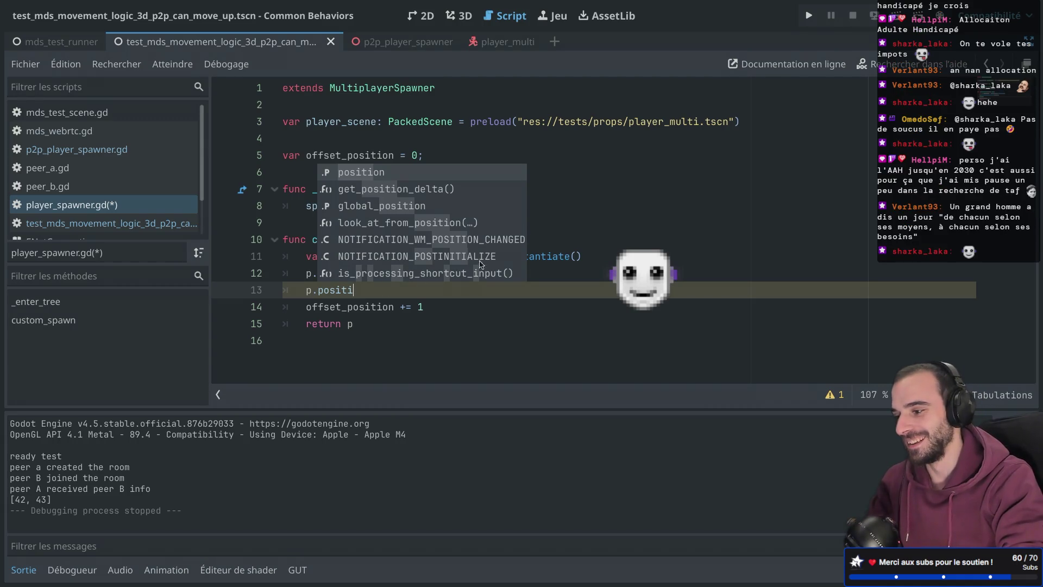
Review the unfinished p.positi line just above offset_position += 1
mouse_move(431, 276)
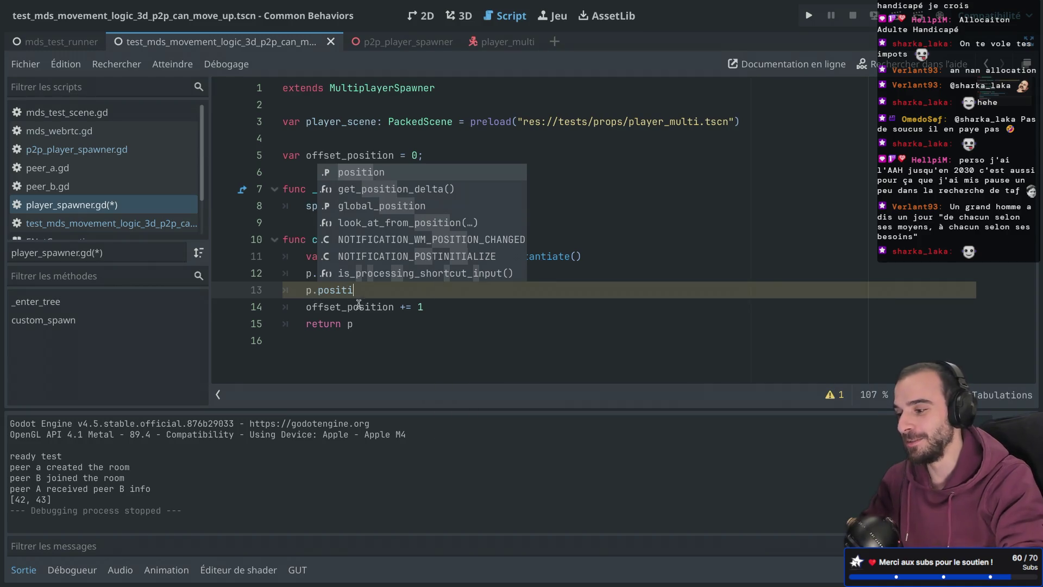
Complete line 13 as 'p.position.x = offset_position'
key(Escape)
text(on)
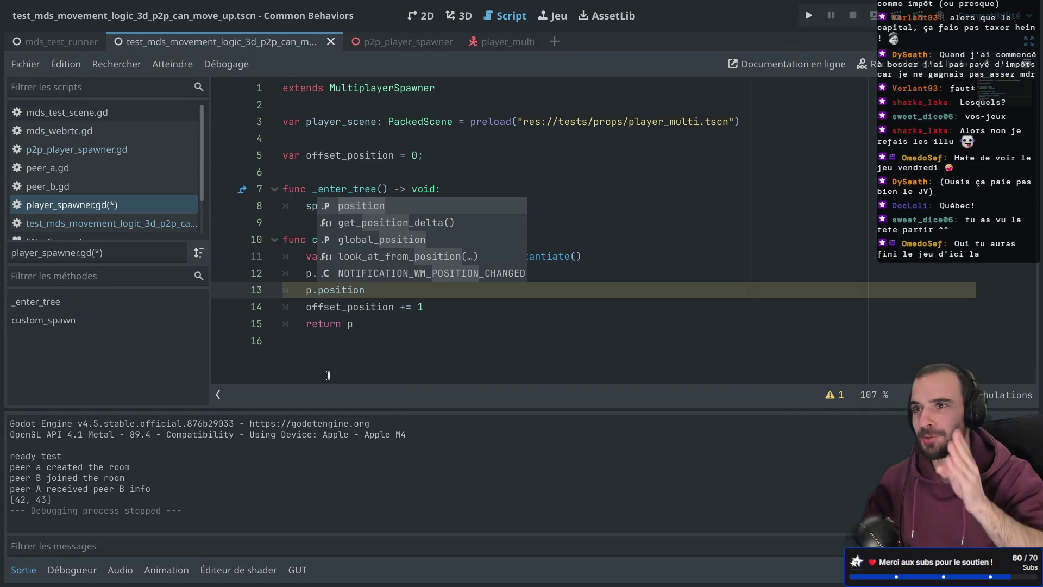
click(424, 307)
click(393, 291)
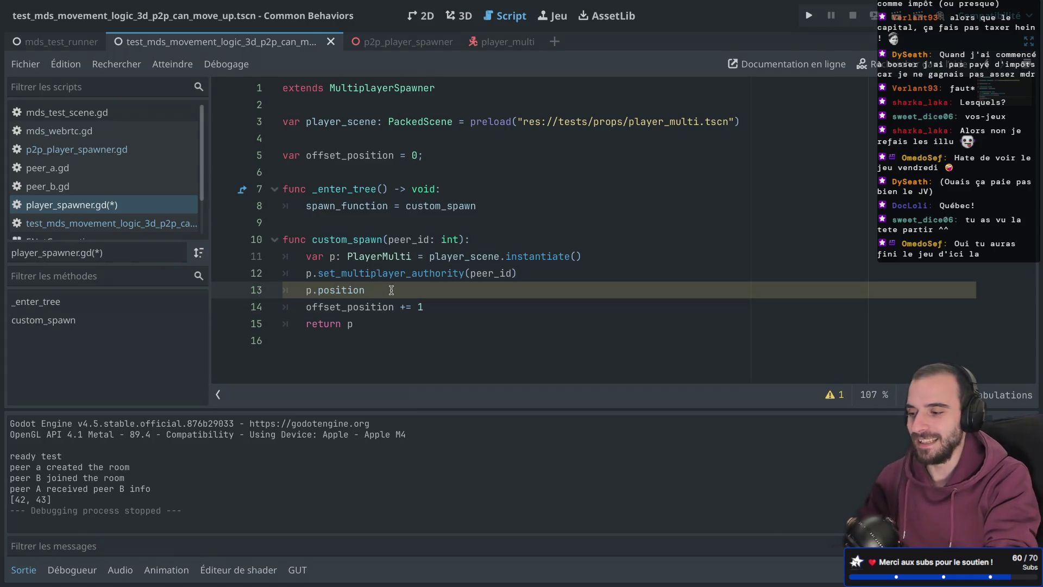
text(.x = o)
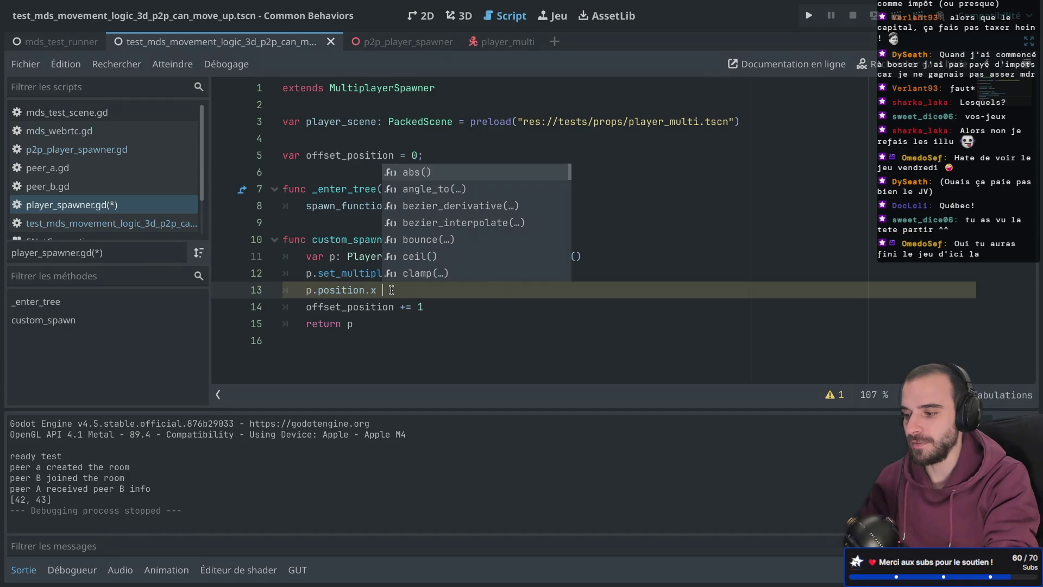
key(Return)
Save player_spawner.gd and run the project to test player spawning
key(ctrl+s)
click(472, 240)
click(901, 23)
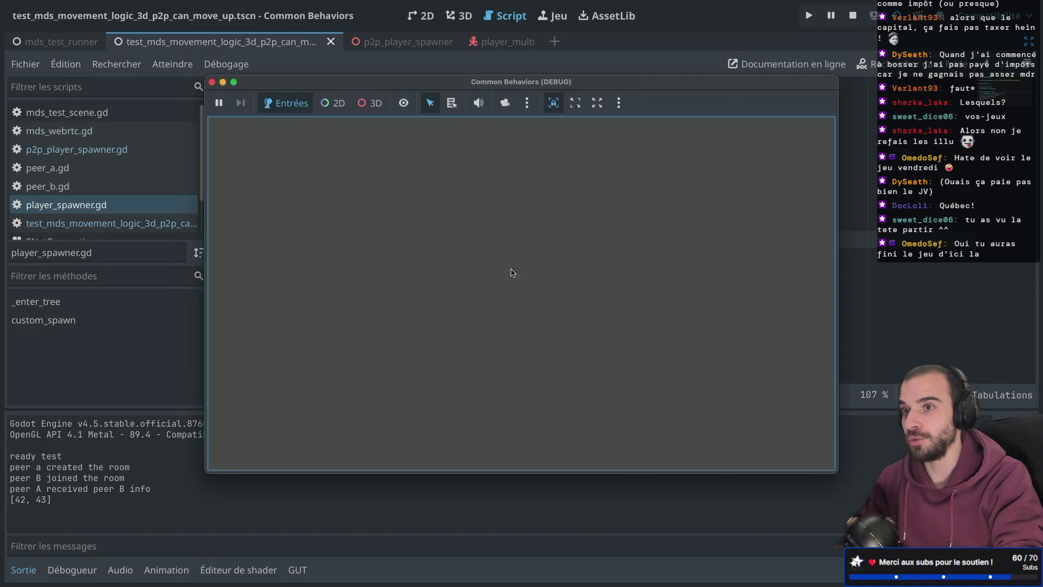
Close the test run and change line 14 to 'offset_position += 2'
click(212, 82)
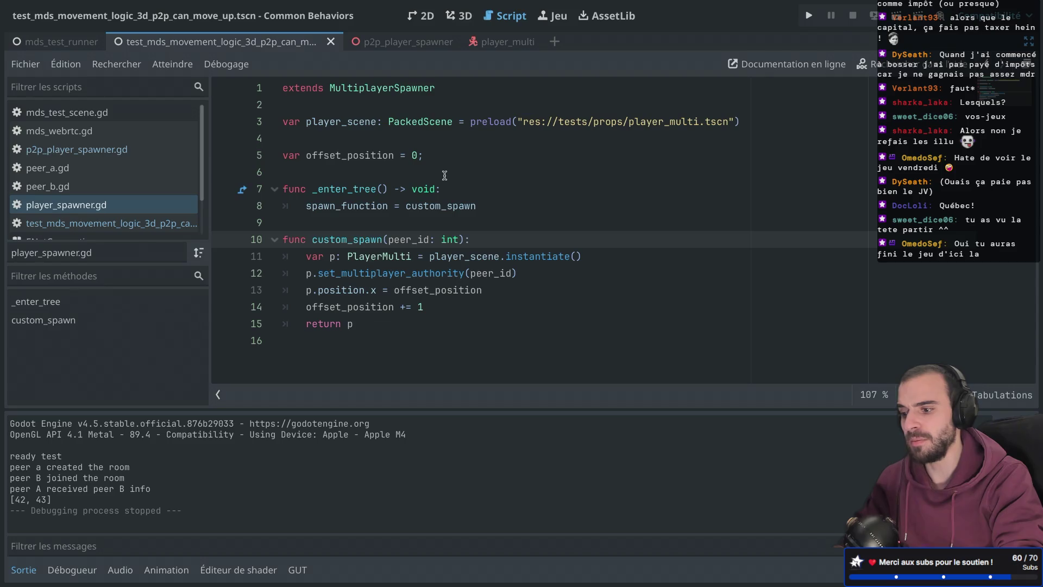
click(430, 303)
key(BackSpace)
text(2)
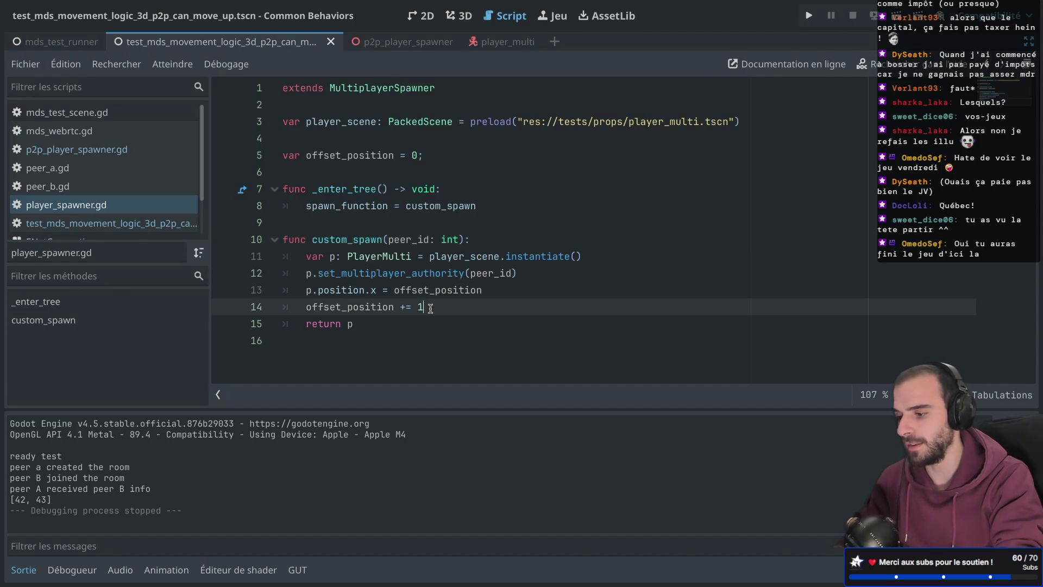
Rerun with the new spacing, stop it, restore the docks and select PeerB
key(super+r)
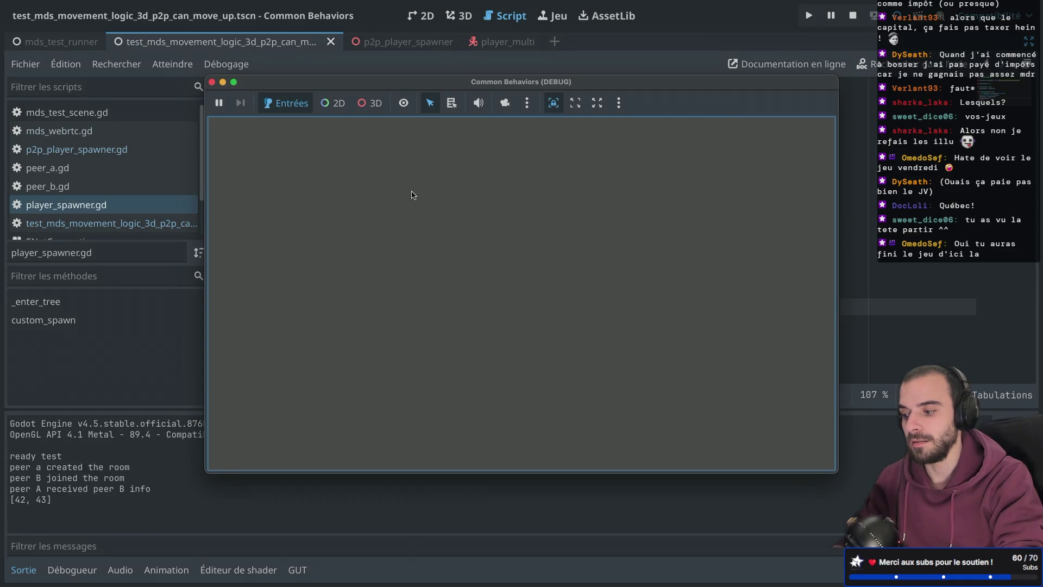
click(212, 82)
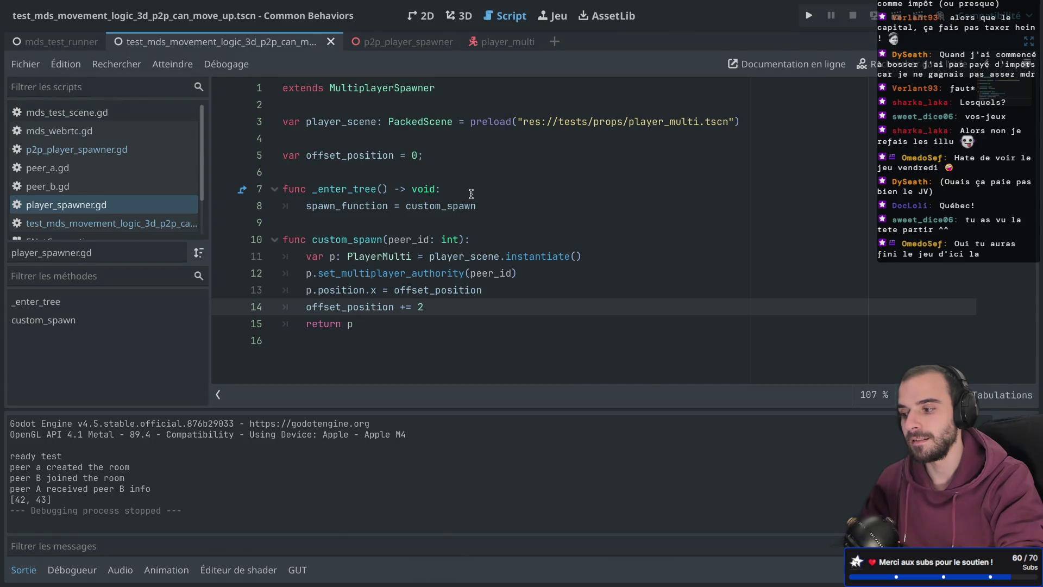
key(ctrl+super+d)
click(116, 230)
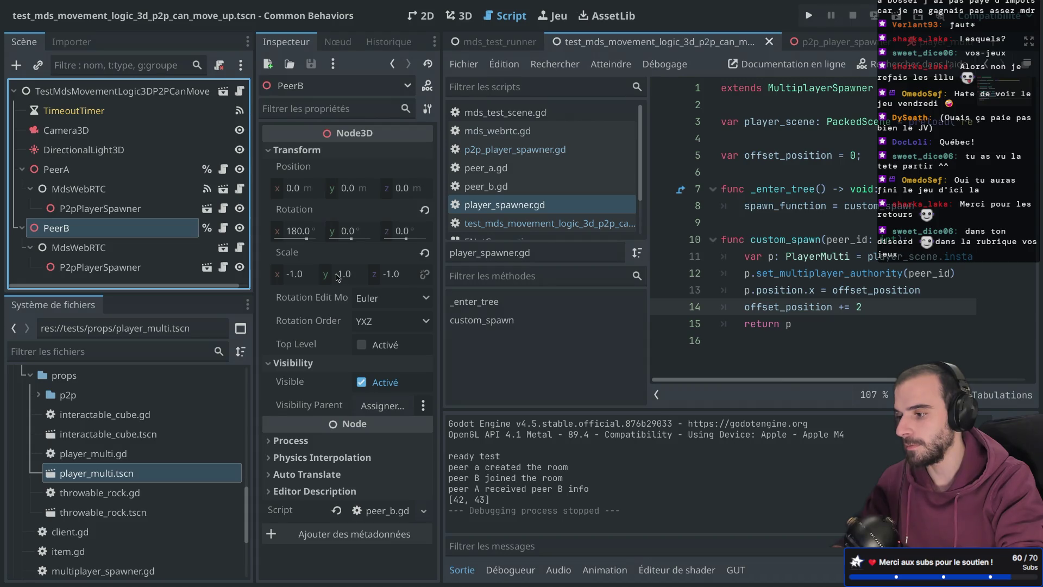
Select PeerA in the Scene dock and switch to the 3D viewport
click(64, 171)
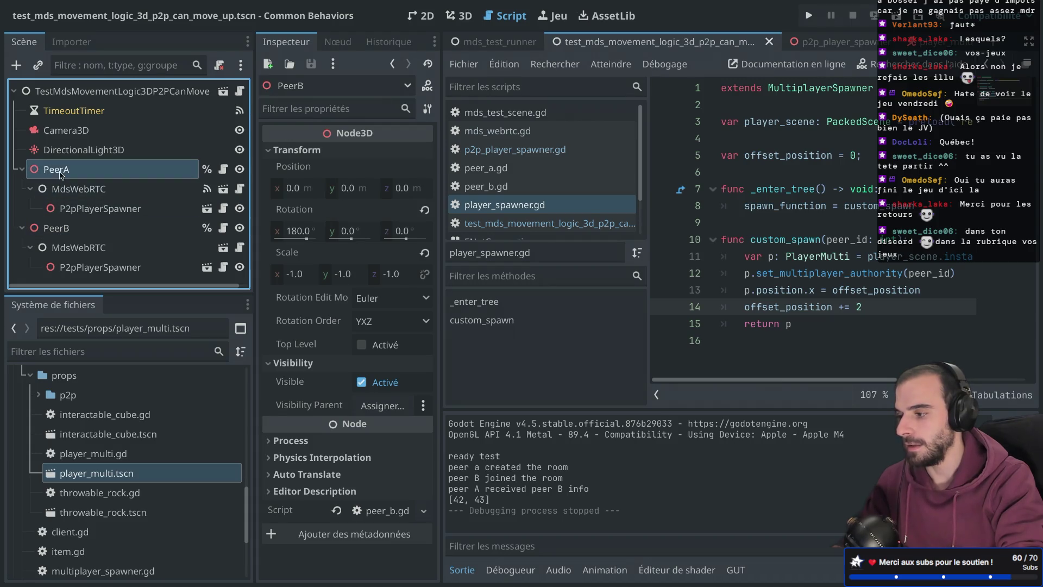
click(459, 16)
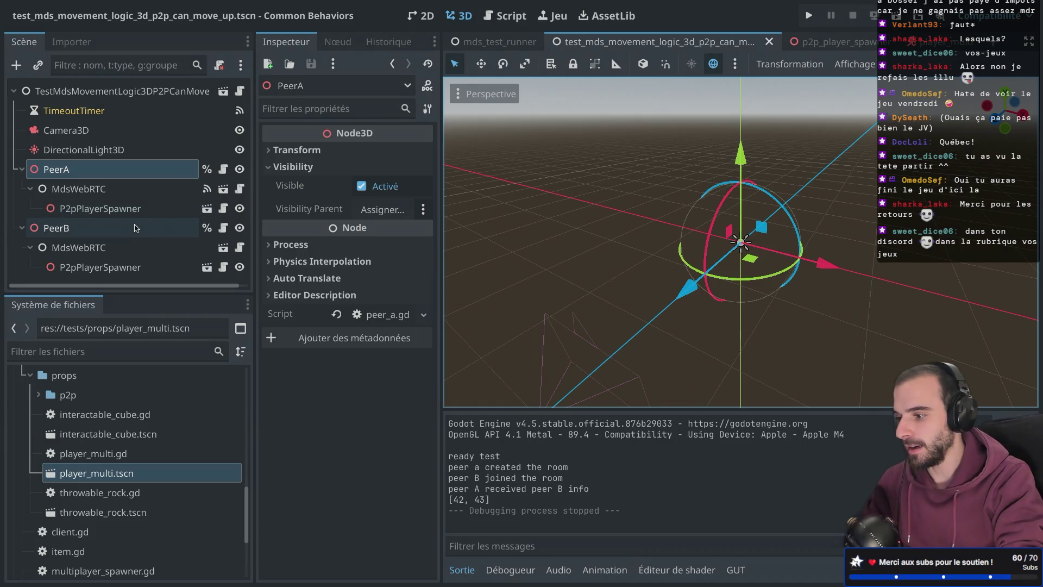
Compare PeerA's and PeerB's transforms, clearing PeerB's X rotation and entering a scale of 1
click(269, 151)
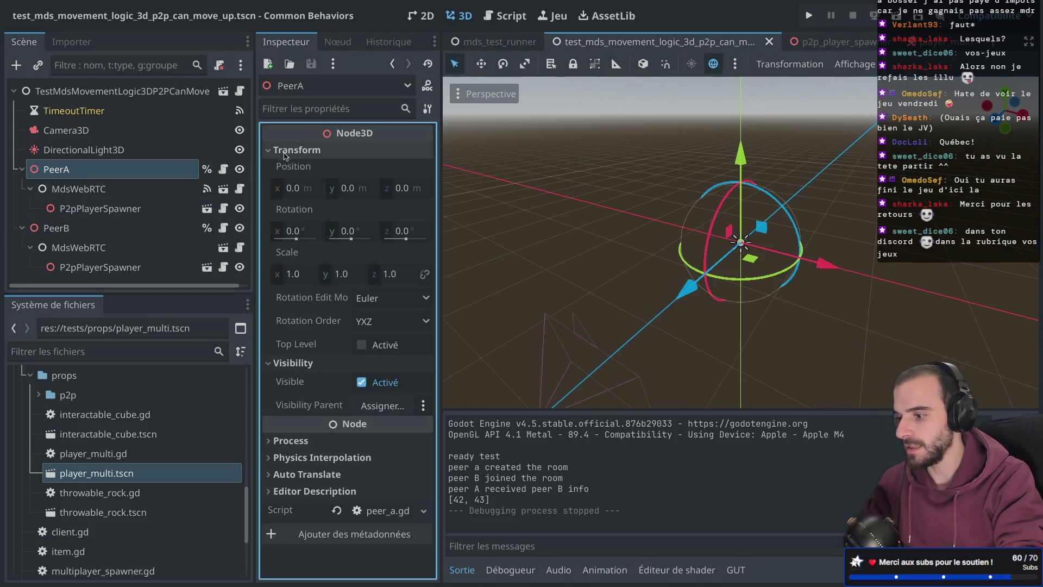
click(83, 232)
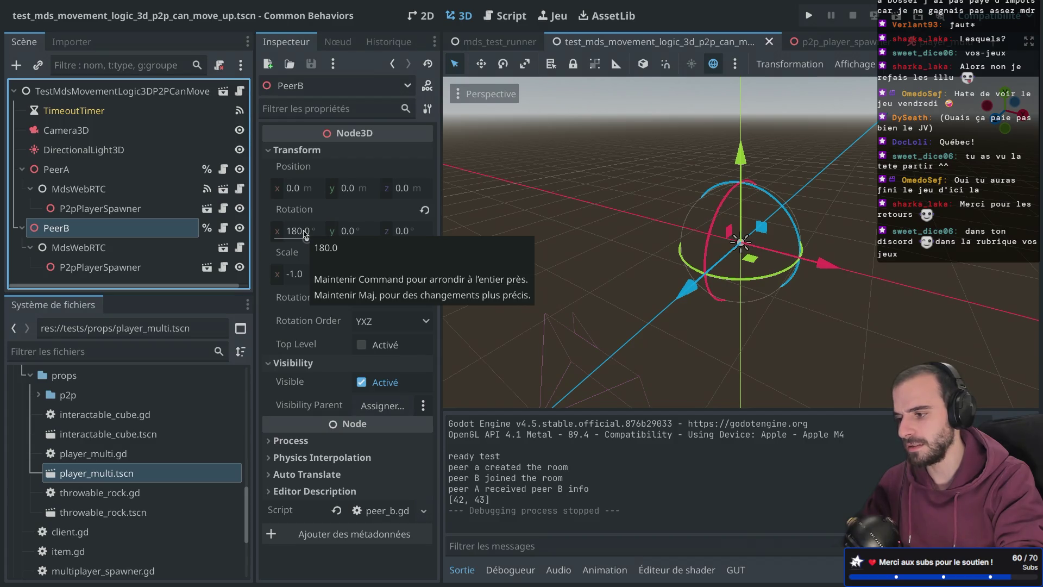
click(305, 235)
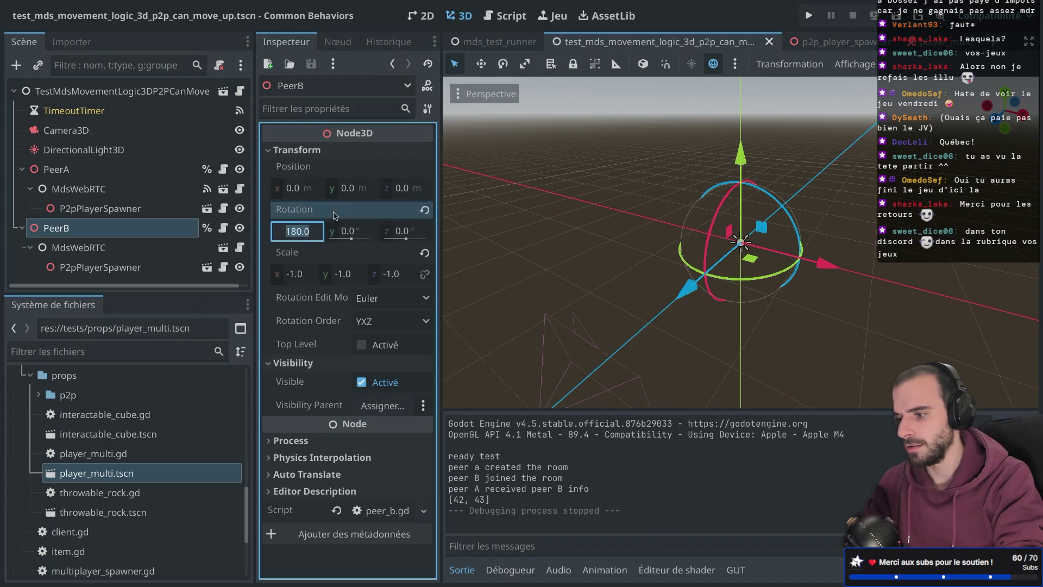
key(BackSpace)
click(402, 276)
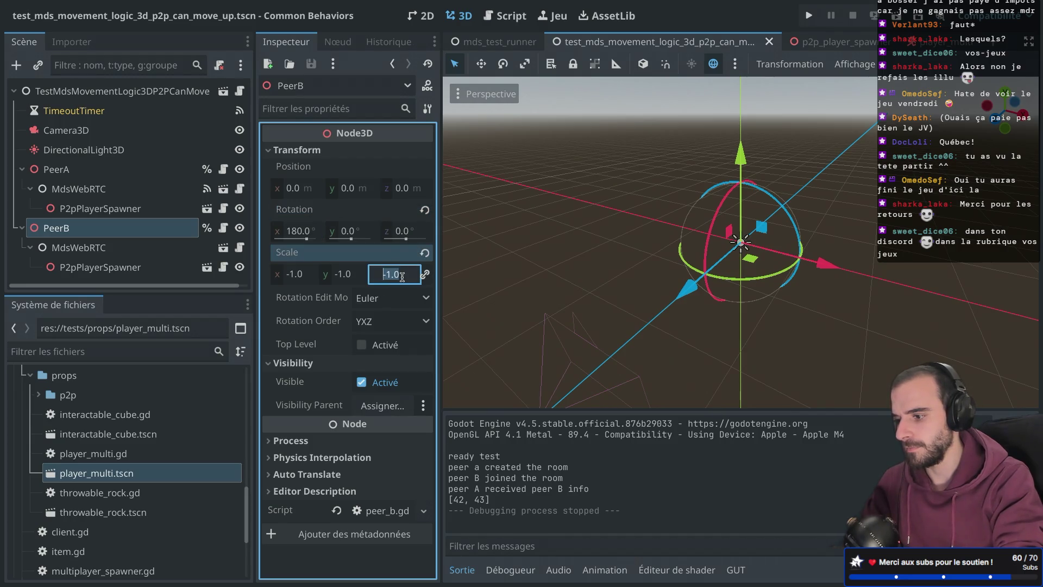
text(1)
key(Return)
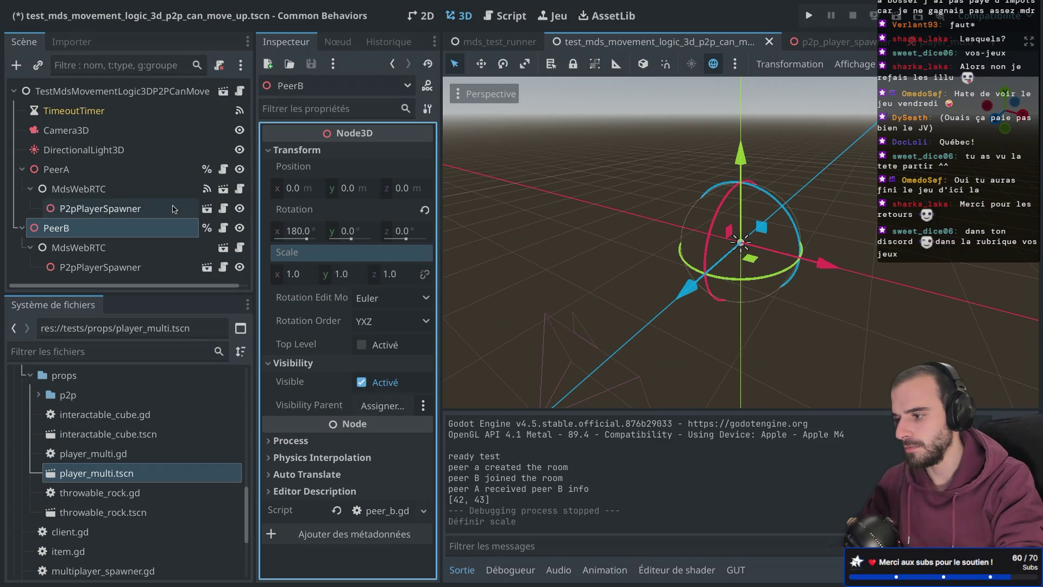
Reset PeerB's rotation to zero, set its Z scale to -1, and run the scene
click(81, 169)
click(85, 228)
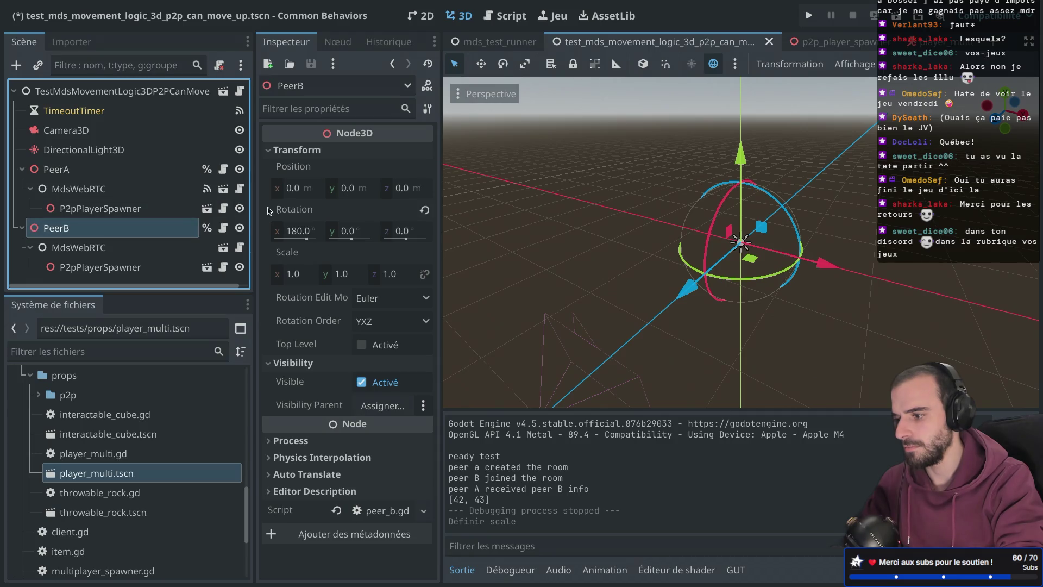
click(427, 209)
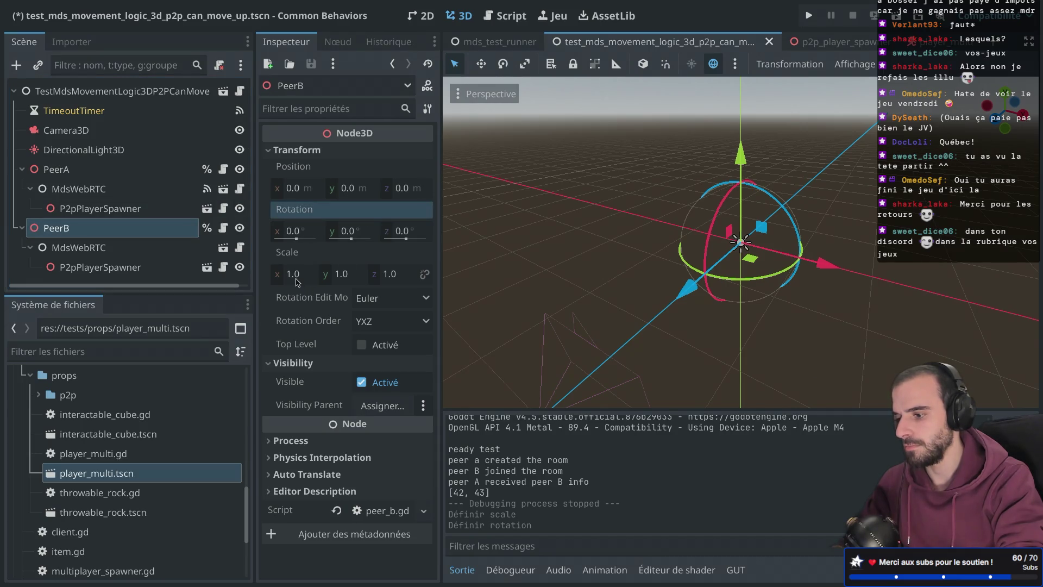
click(296, 279)
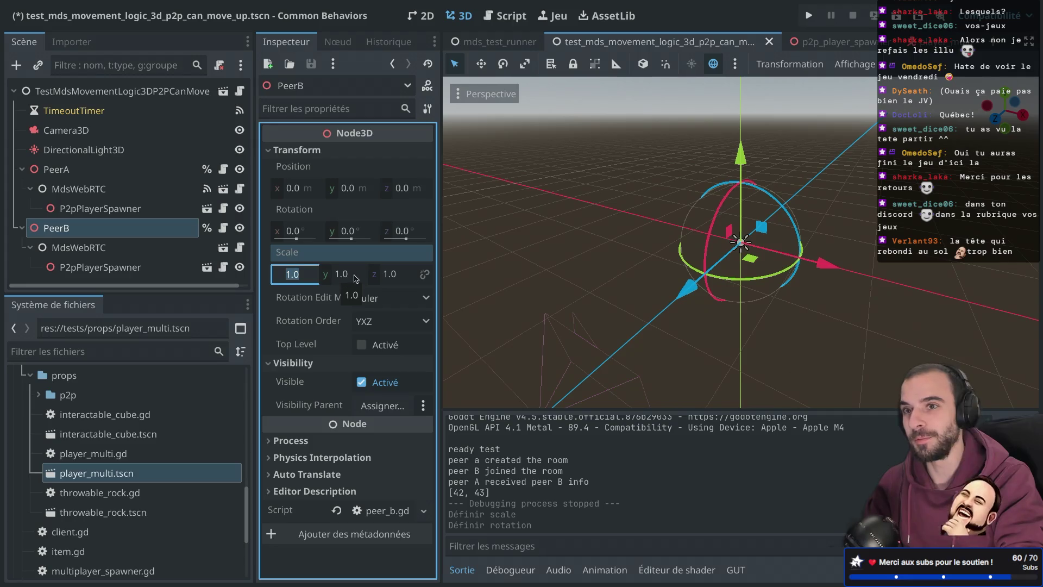
click(392, 275)
text(-1)
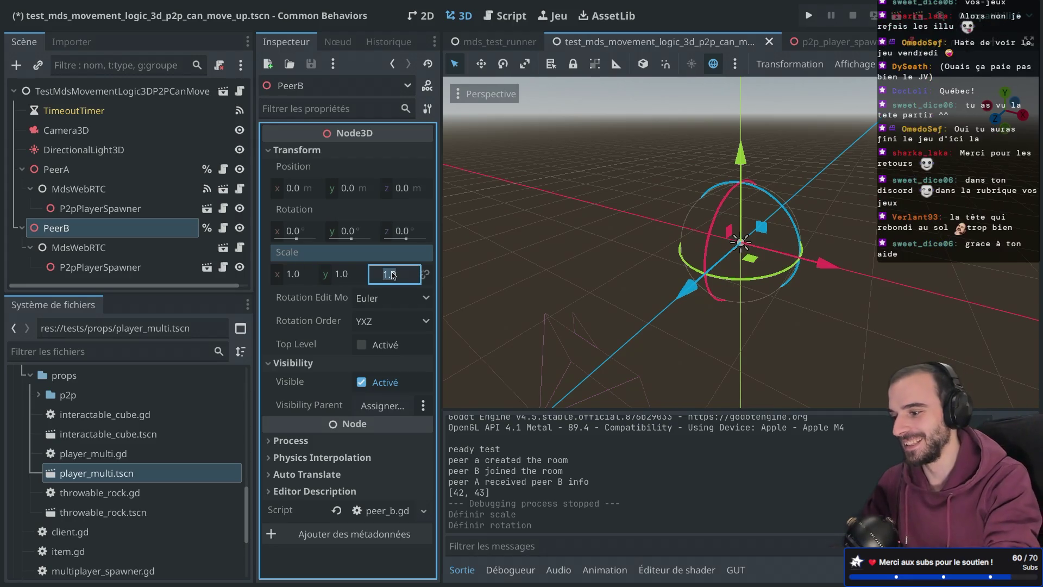
key(Return)
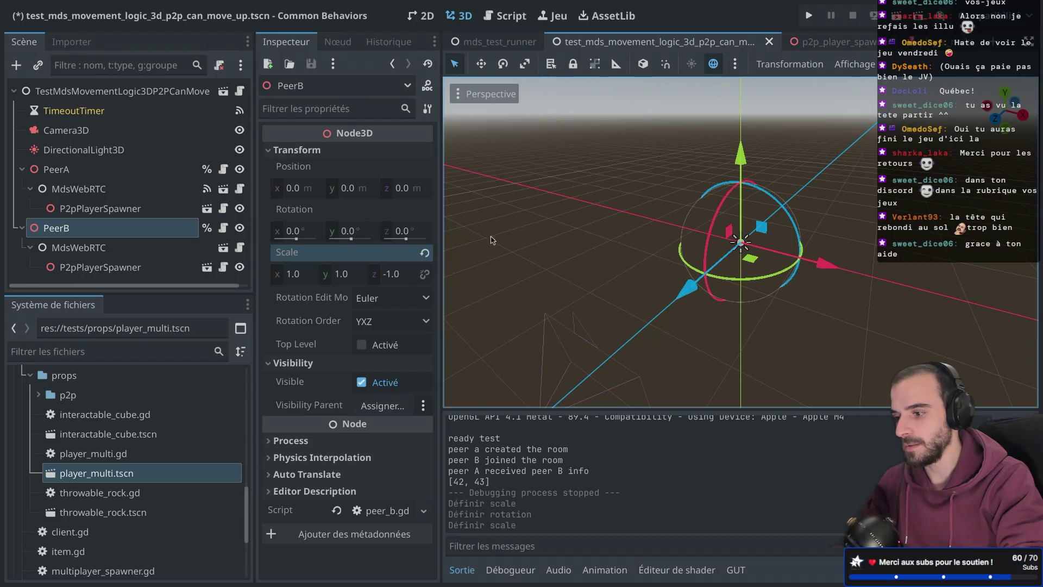
key(super+r)
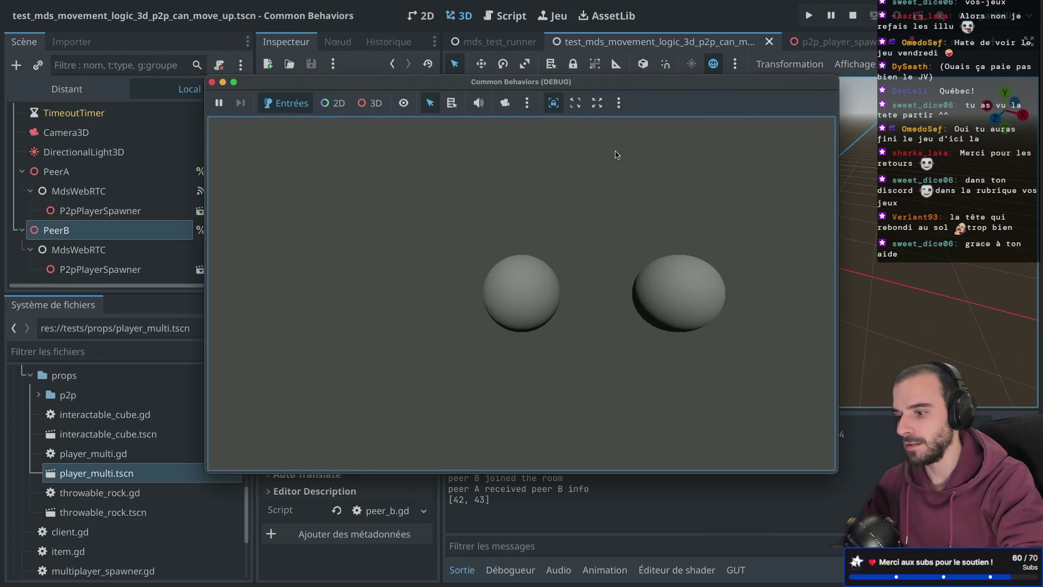
Close the game window, rerun the current scene, and move its window beside the editor
click(212, 82)
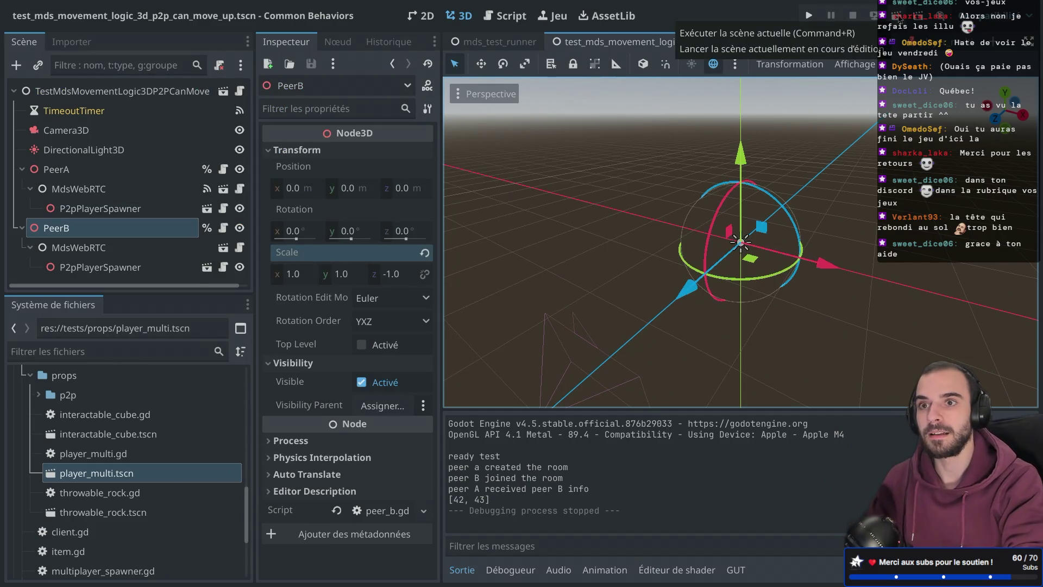
click(898, 17)
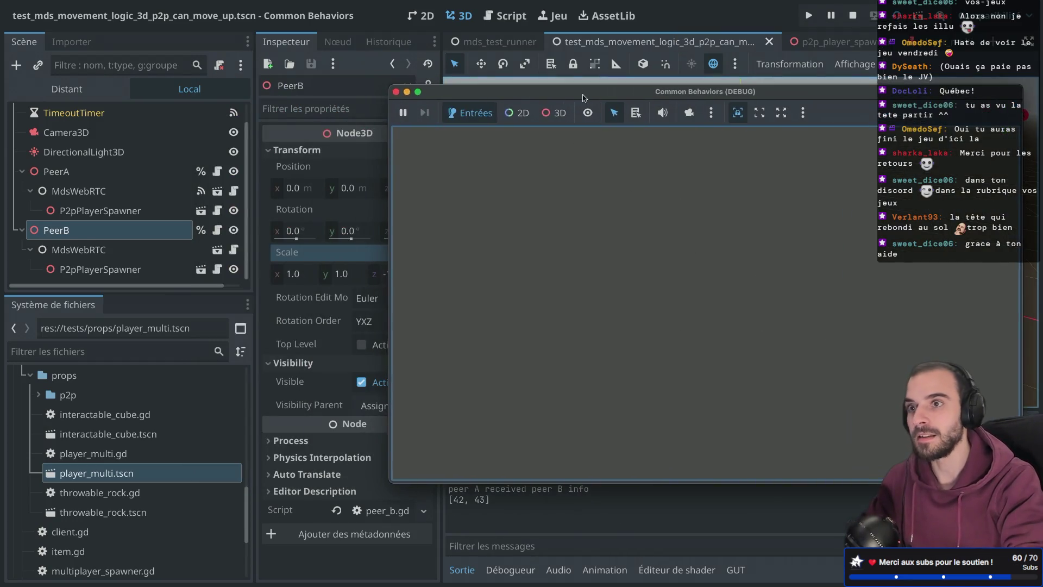
drag(547, 98, 660, 106)
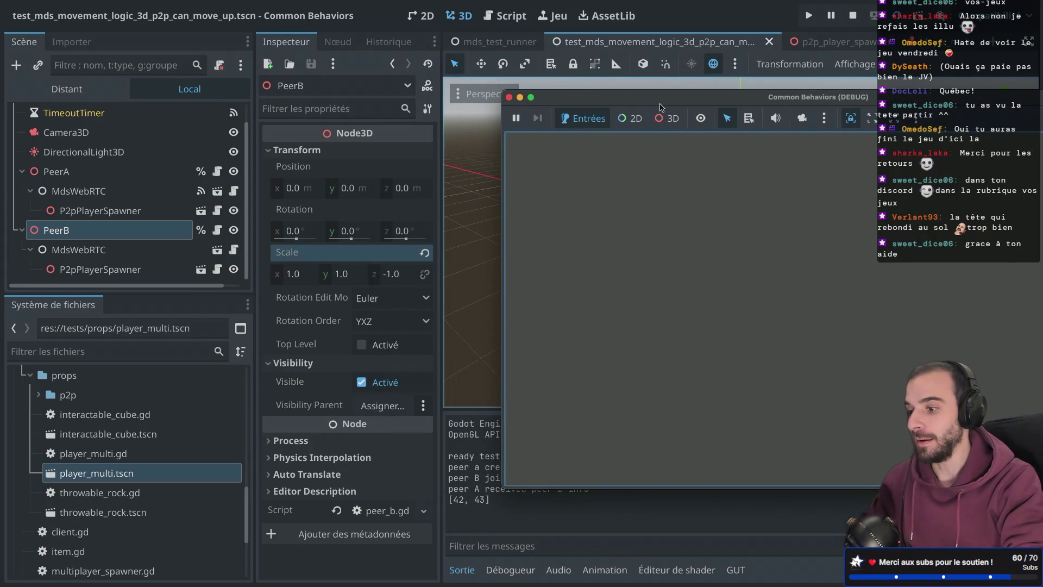
click(193, 44)
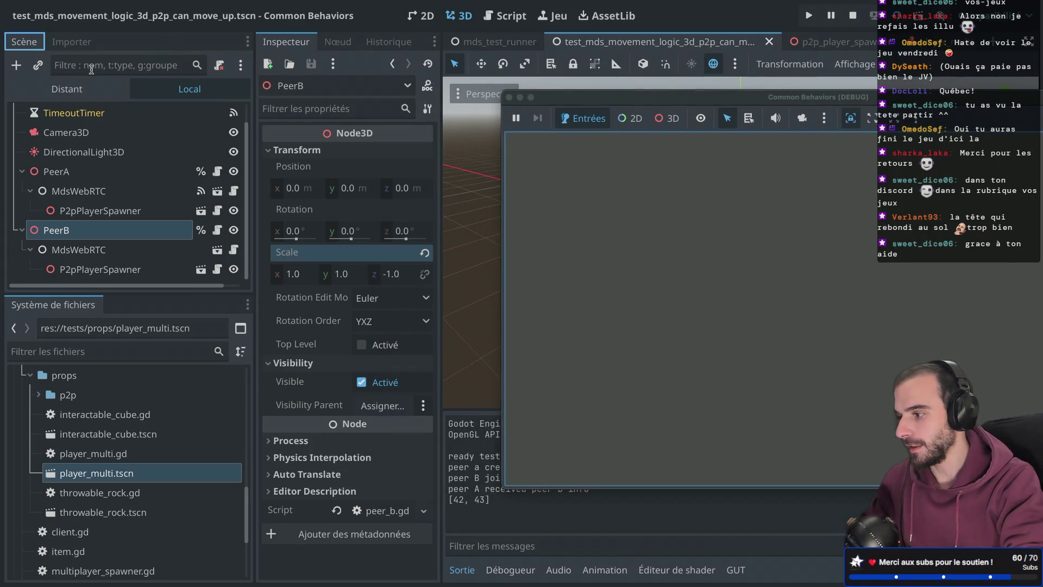
In the Remote tree, inspect PeerB's P2pPlayerSpawner and the spawned PlayerMulti and PlayerMulti2
click(67, 88)
click(30, 231)
click(38, 251)
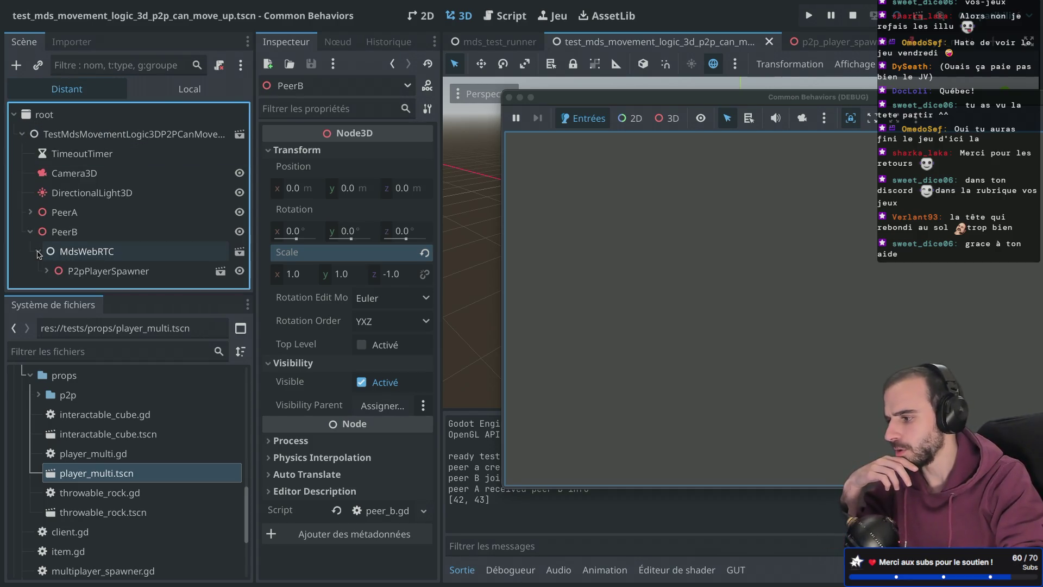
click(60, 271)
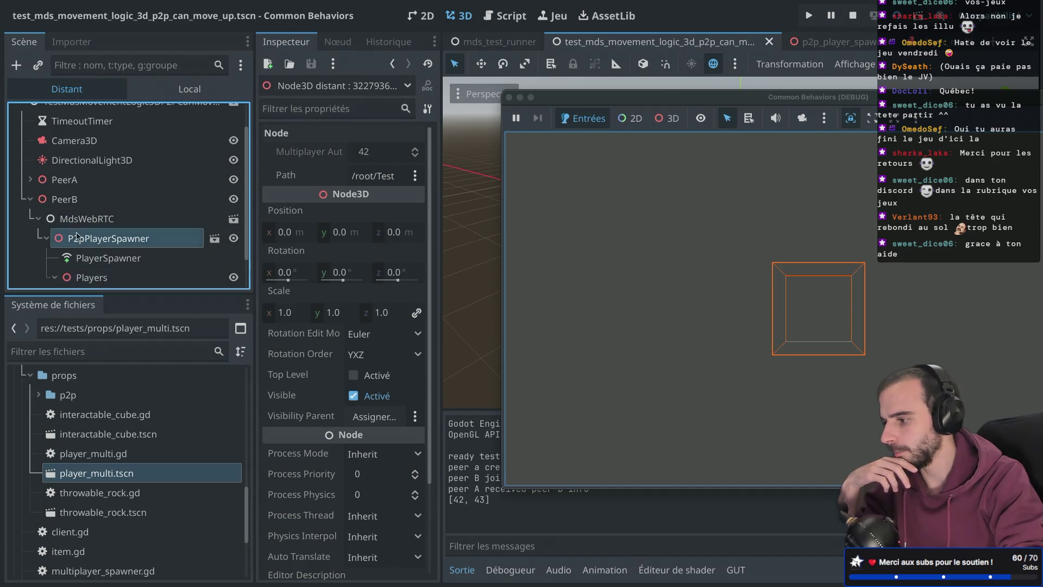
click(114, 258)
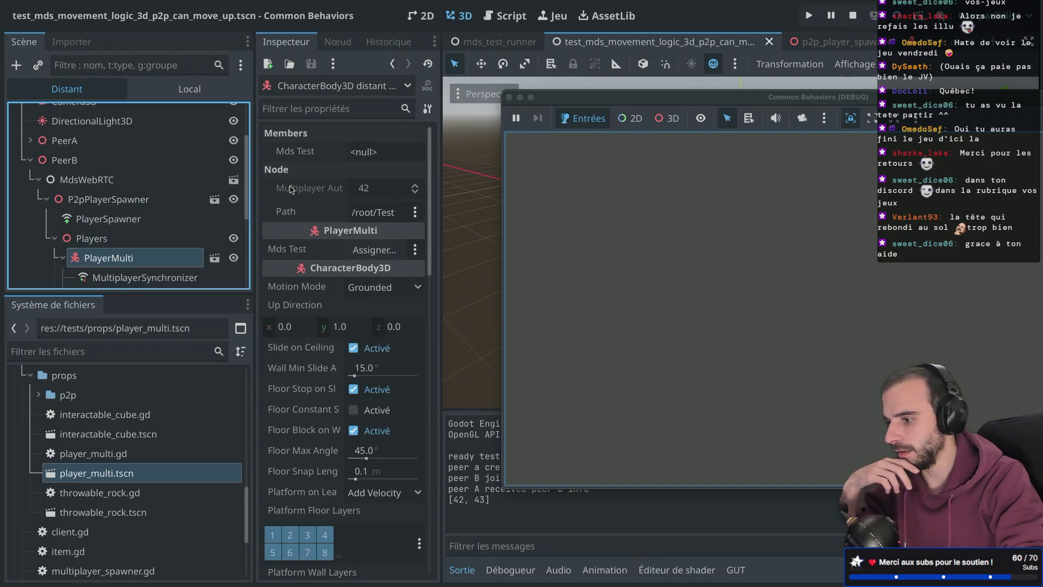
scroll(313, 242, down, 10)
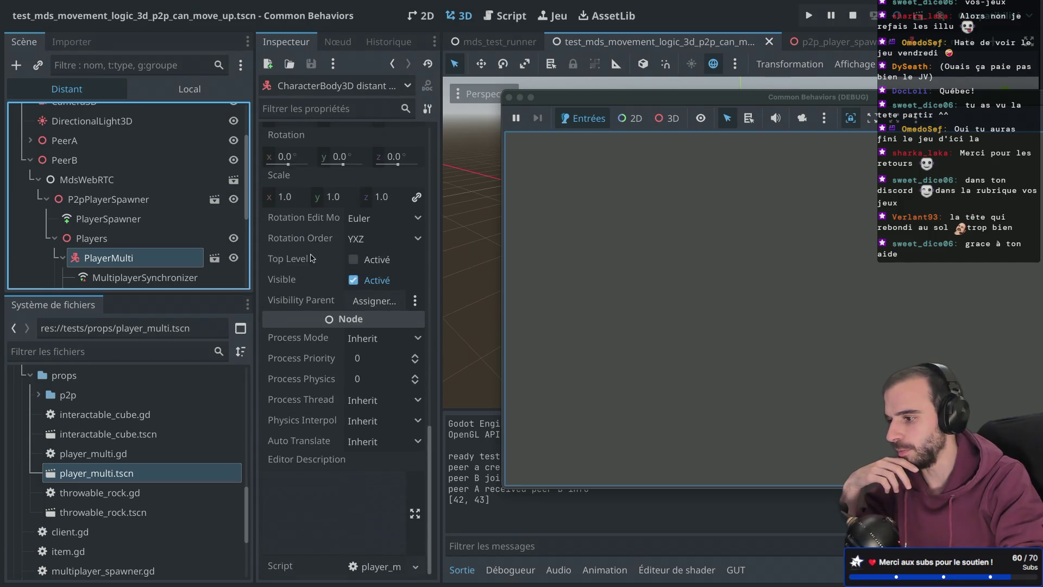
scroll(313, 258, up, 4)
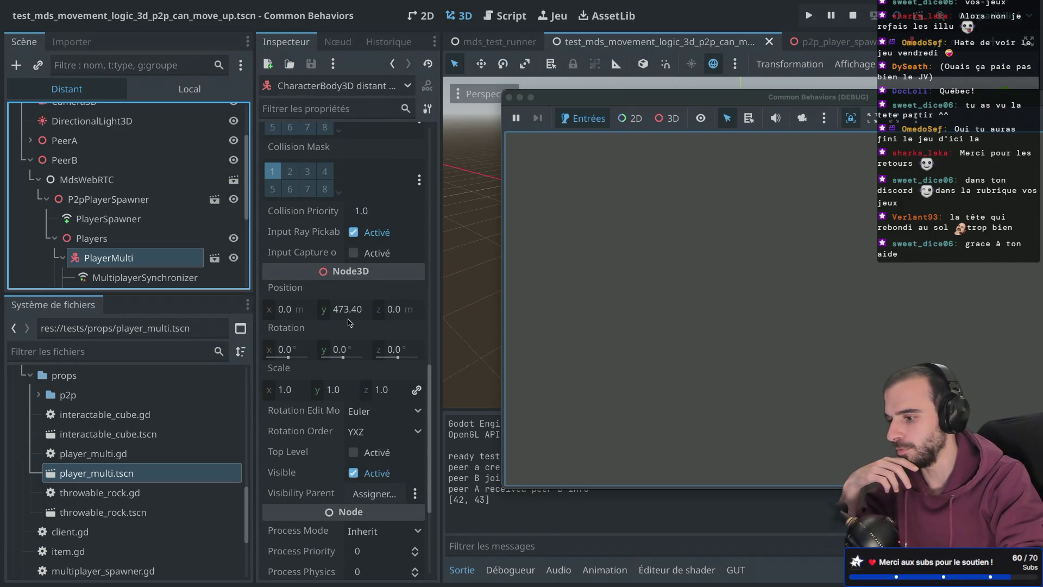
scroll(146, 246, down, 6)
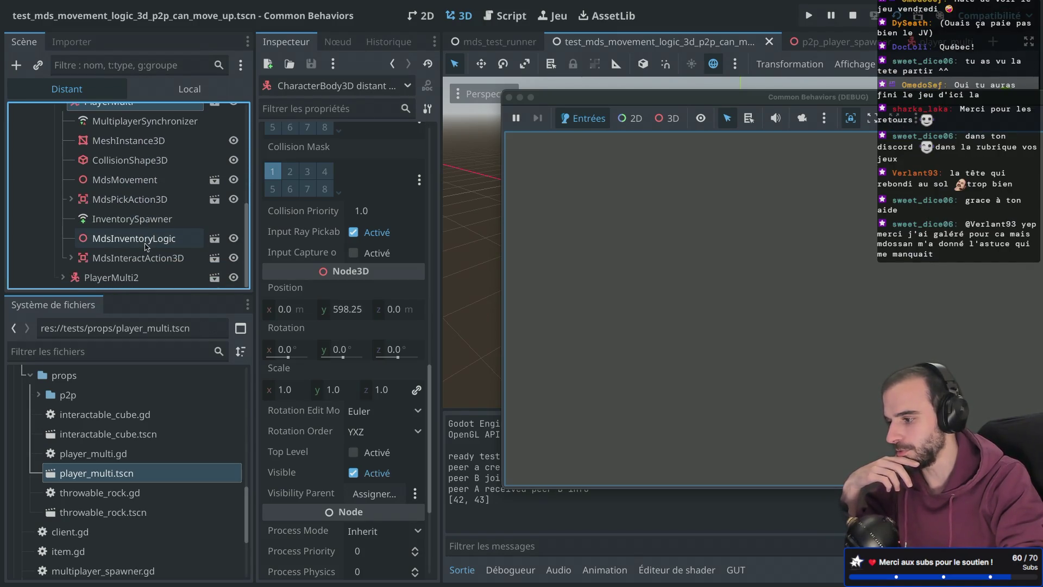
click(125, 275)
scroll(125, 261, down, 3)
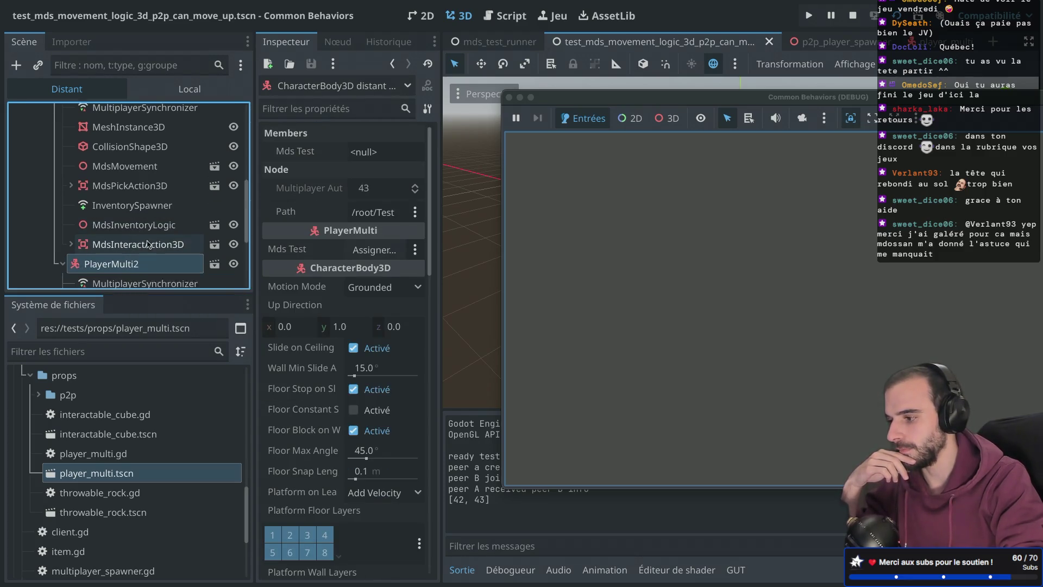
scroll(307, 278, down, 10)
scroll(306, 278, down, 5)
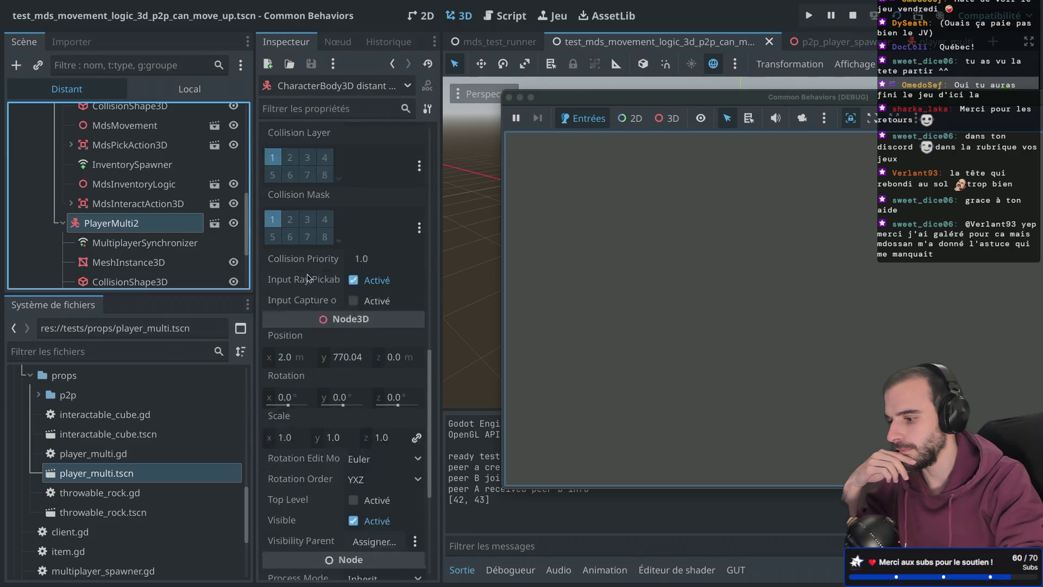
scroll(184, 233, up, 6)
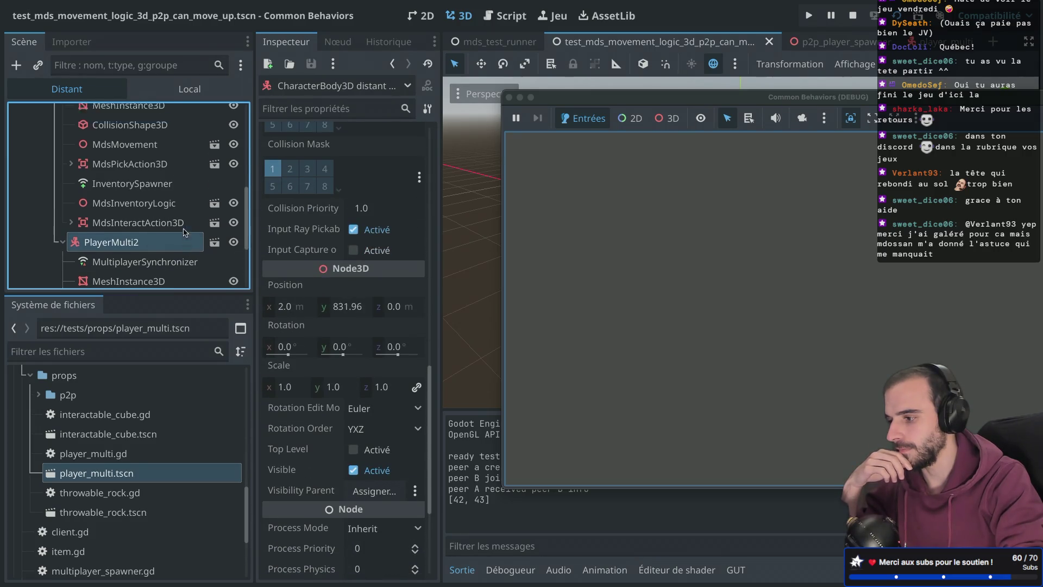
scroll(185, 232, up, 1)
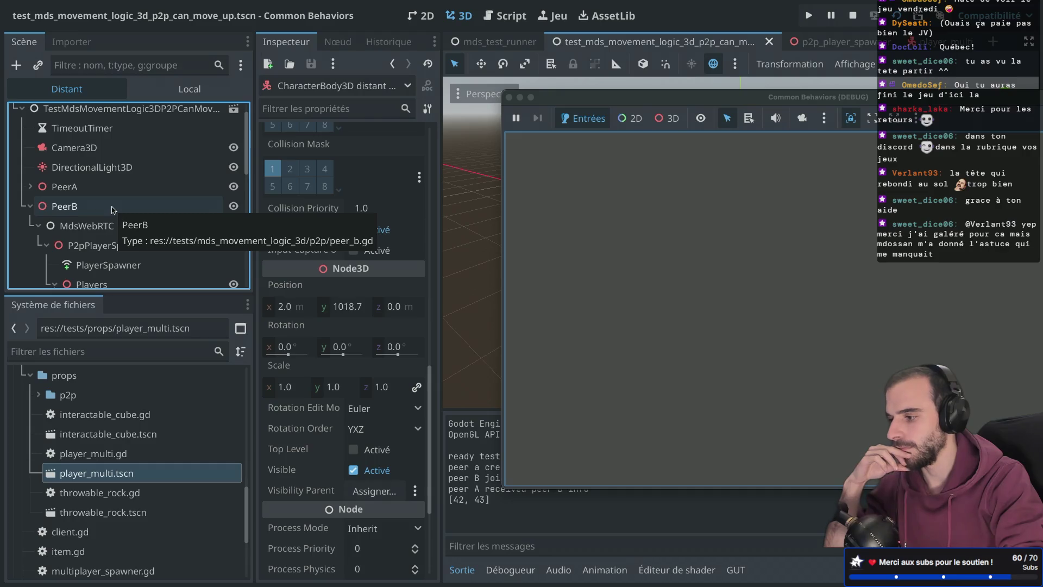
Check live PeerA and PeerB transforms, confirming PeerB's z rotation -180° and scale -1
click(117, 209)
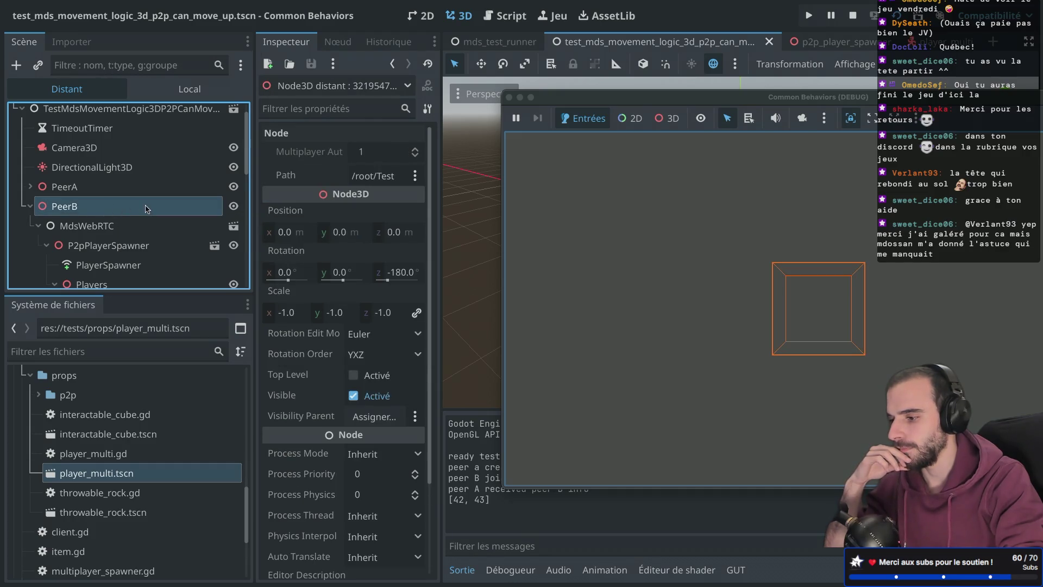
click(64, 186)
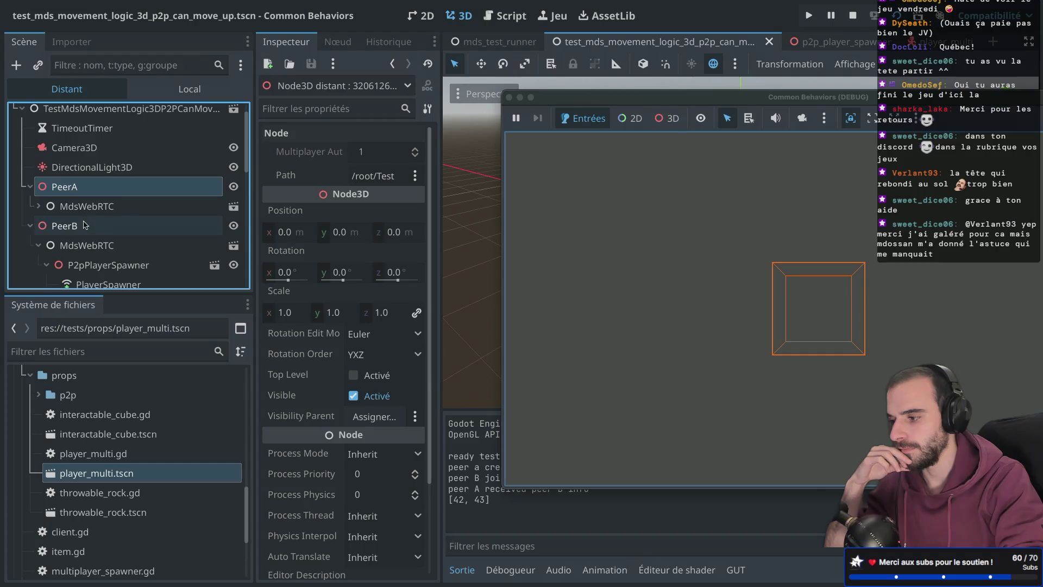
click(85, 224)
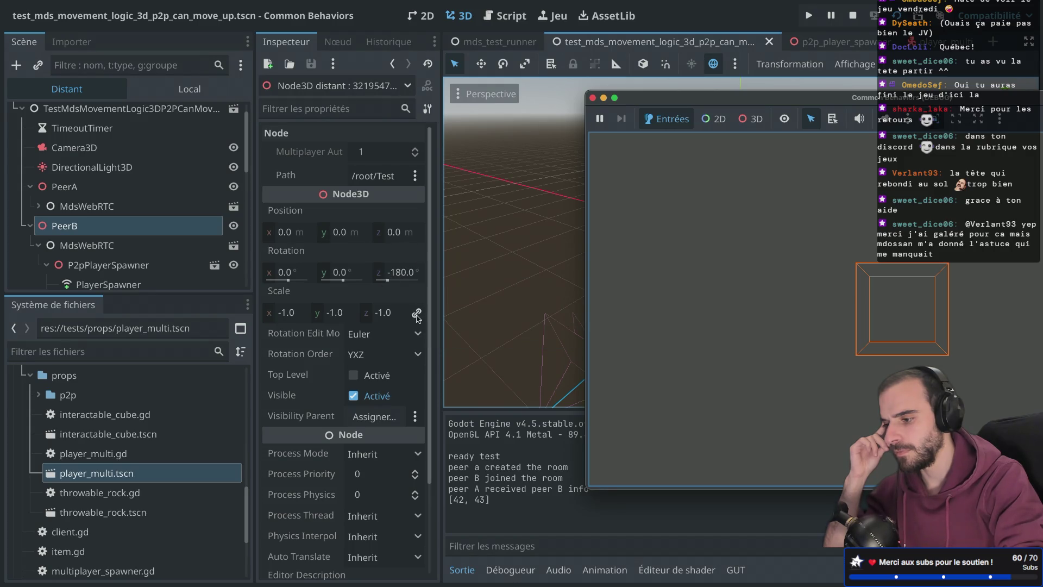
scroll(145, 259, down, 1)
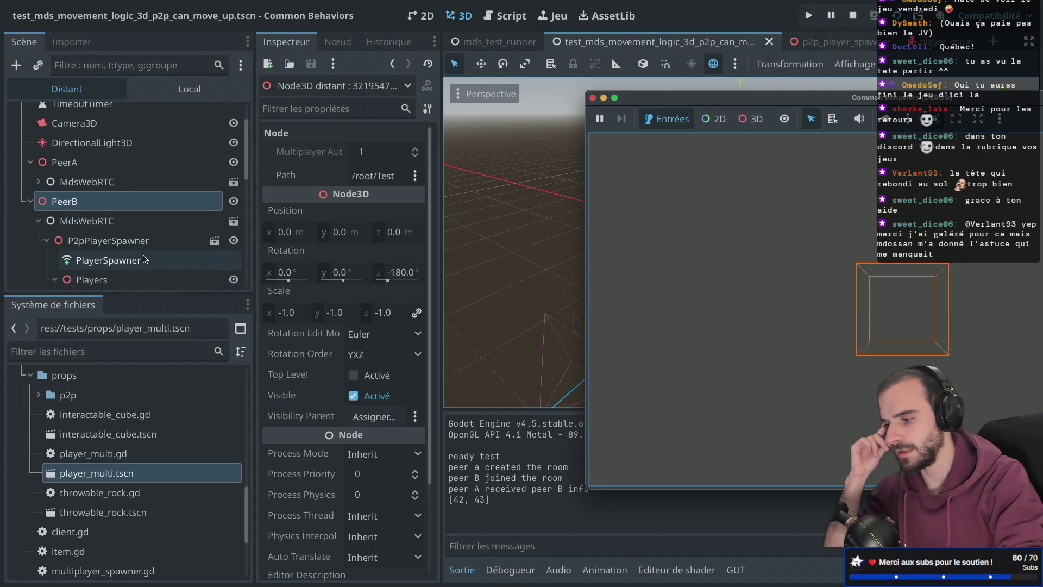
scroll(145, 259, up, 2)
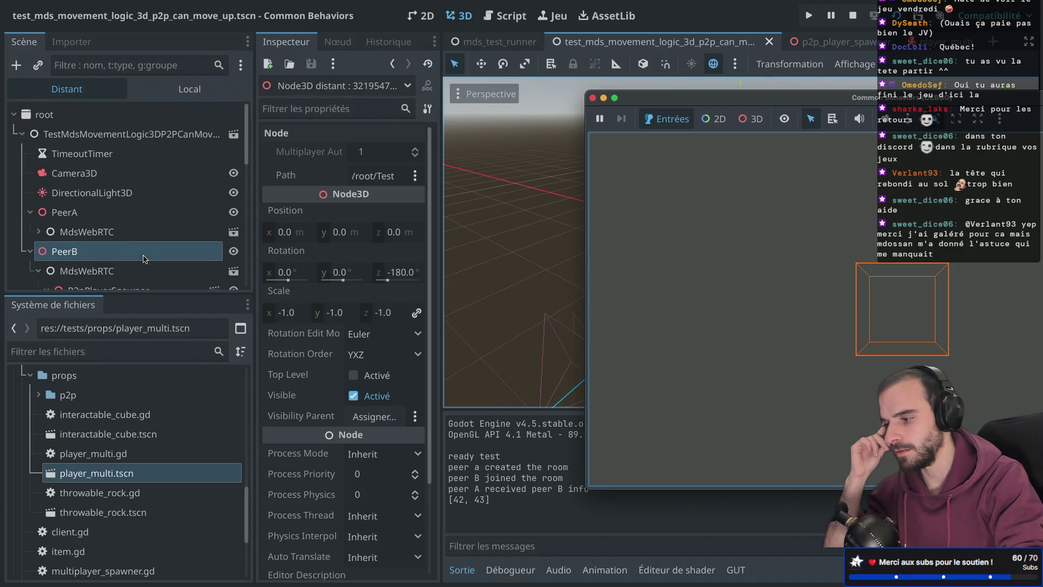
scroll(145, 259, down, 3)
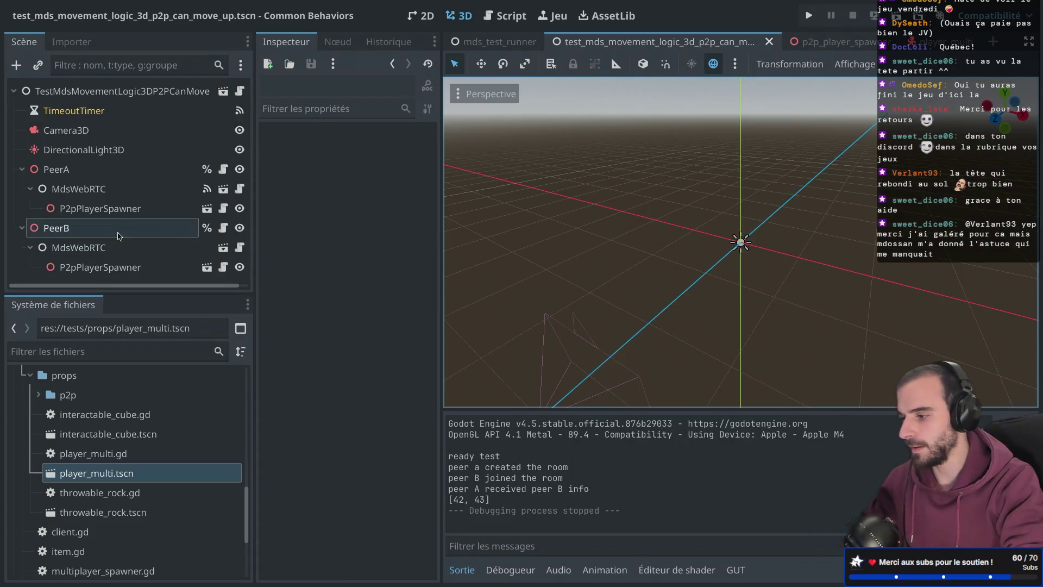
Select PeerB, nudge it along X, and compare it with PeerA
click(119, 236)
drag(722, 257, 689, 244)
click(89, 171)
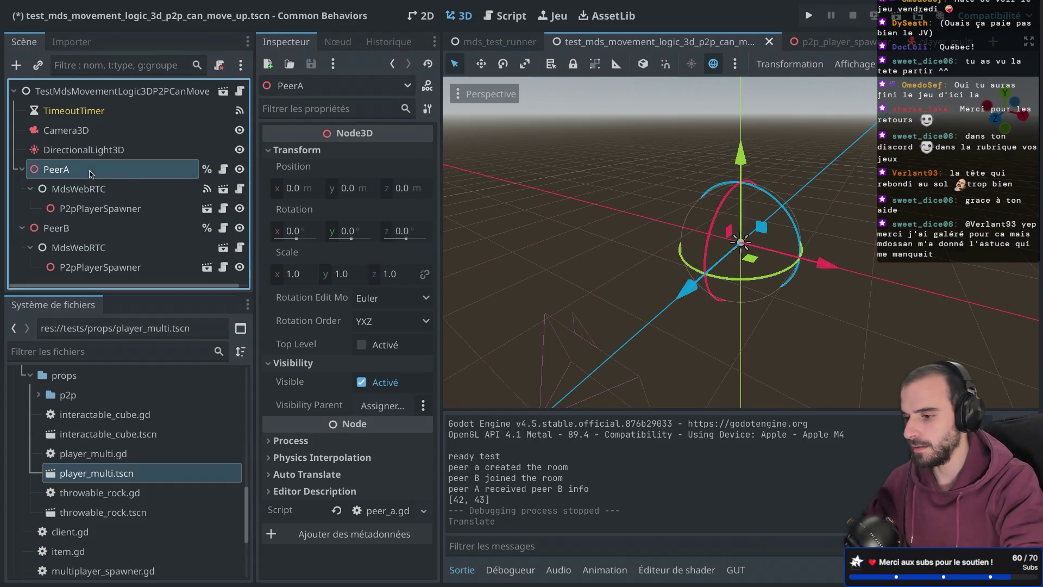
click(86, 228)
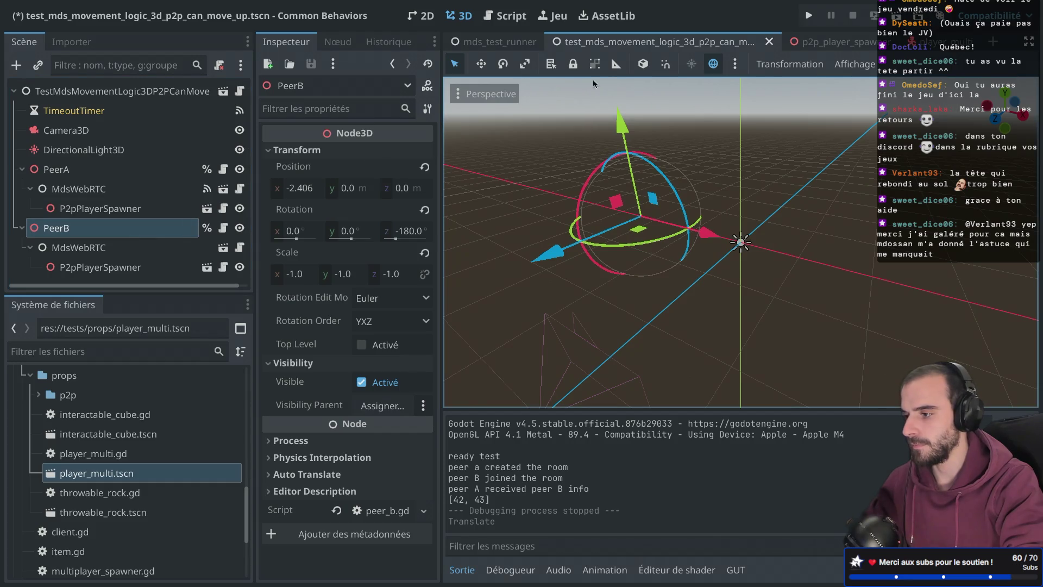
Revert PeerB's position, rotation and scale to defaults and open peer_b.gd
click(423, 168)
click(425, 211)
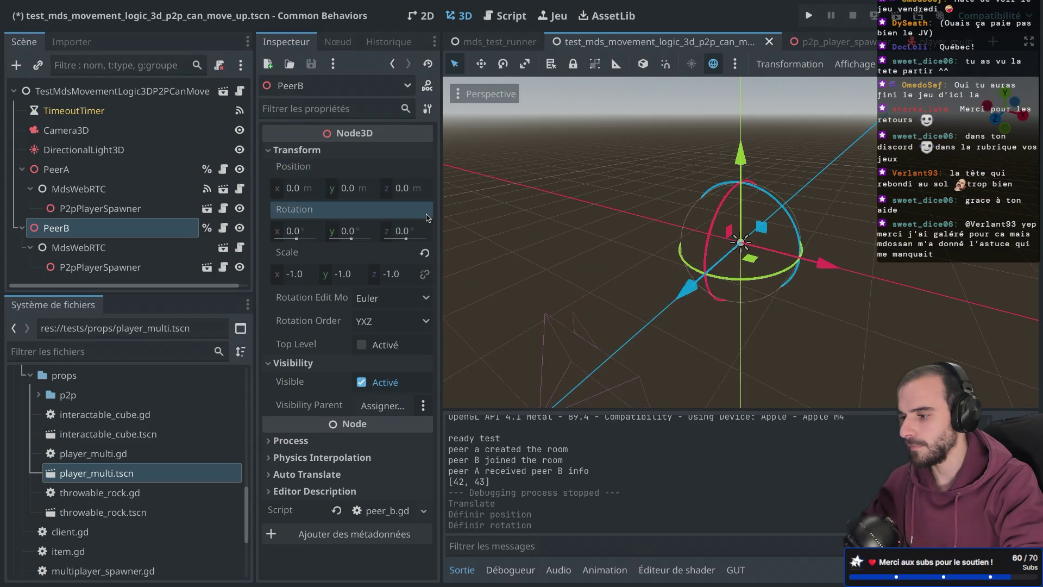
click(425, 253)
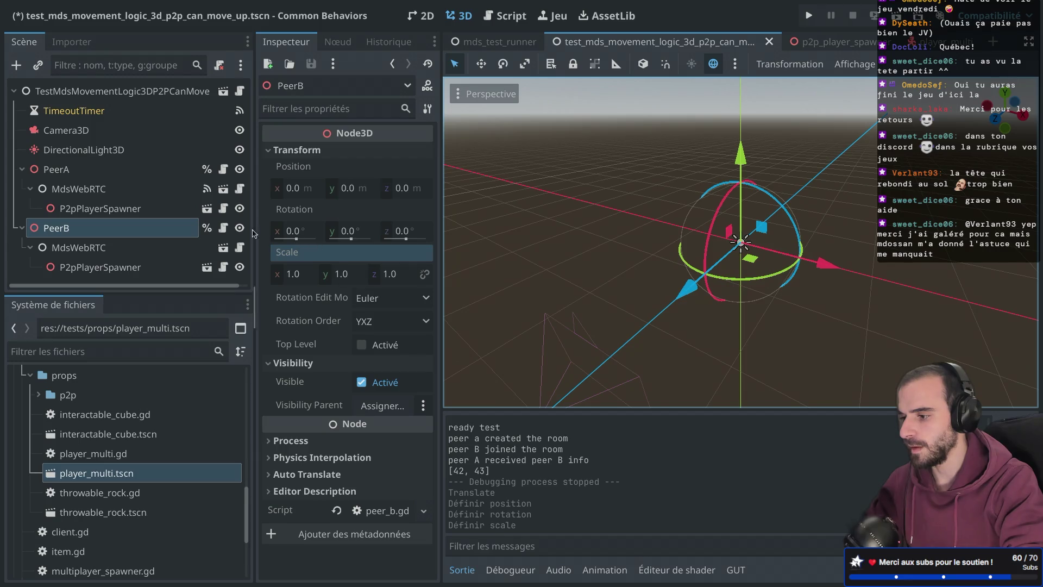
click(223, 228)
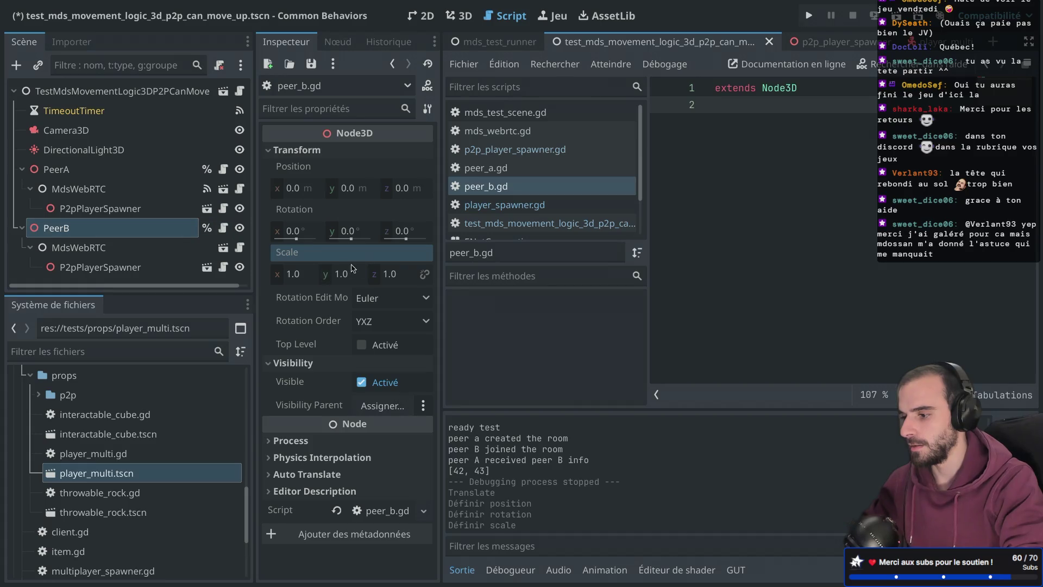
Move PeerB left and PeerA right to x 1.2 m along X, then test-run the scene
click(459, 15)
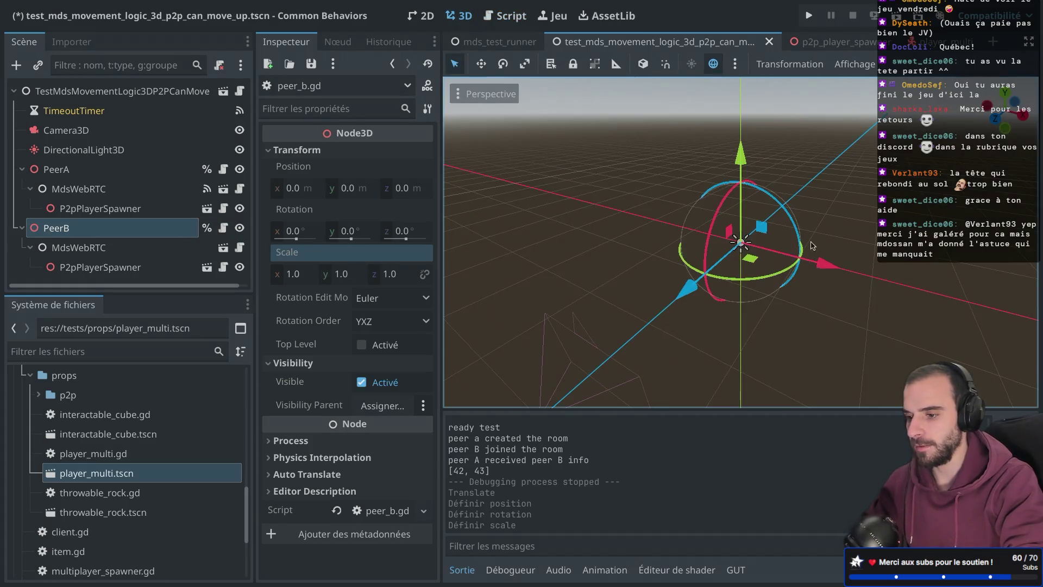
drag(825, 265, 736, 244)
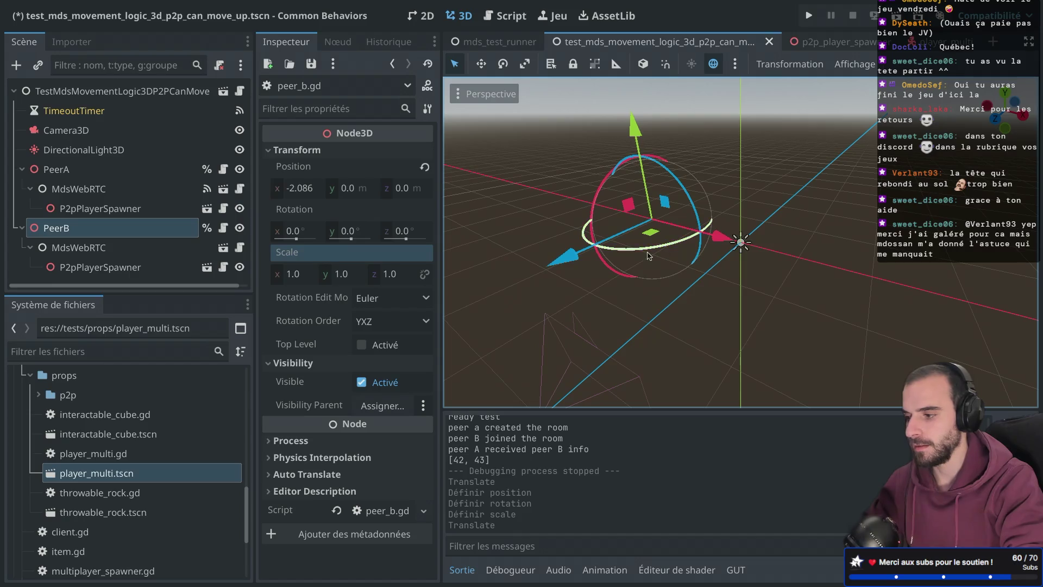
click(136, 169)
drag(805, 255, 907, 271)
click(897, 15)
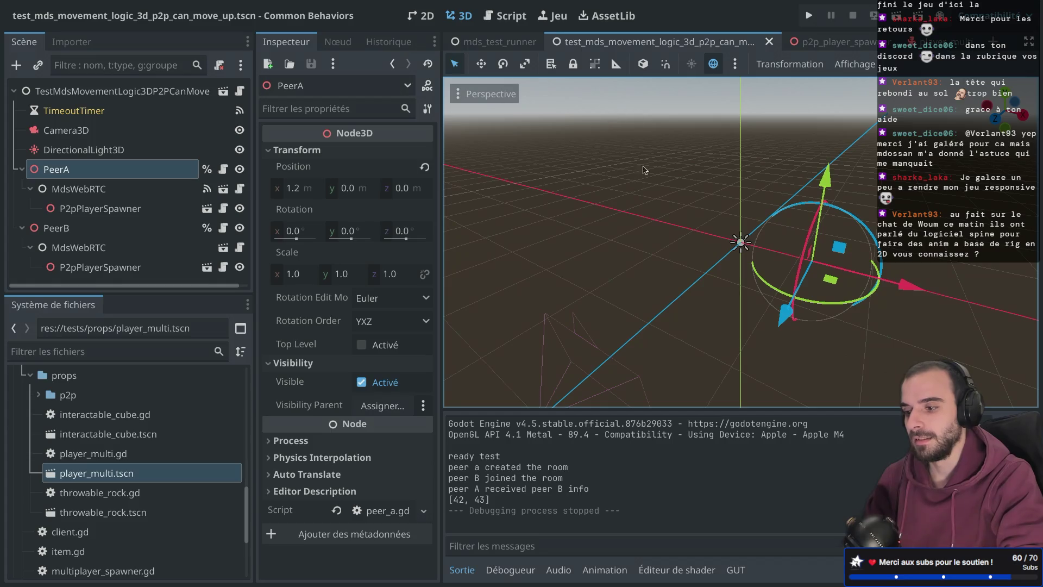
click(116, 211)
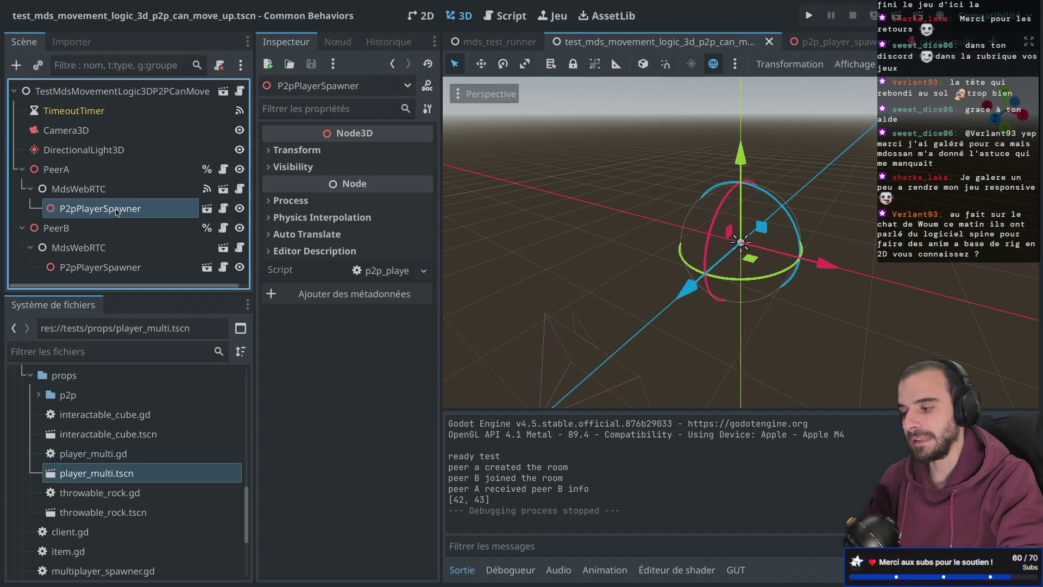
Shift PeerA's P2pPlayerSpawner to the right along X, keeping its name unchanged
click(109, 267)
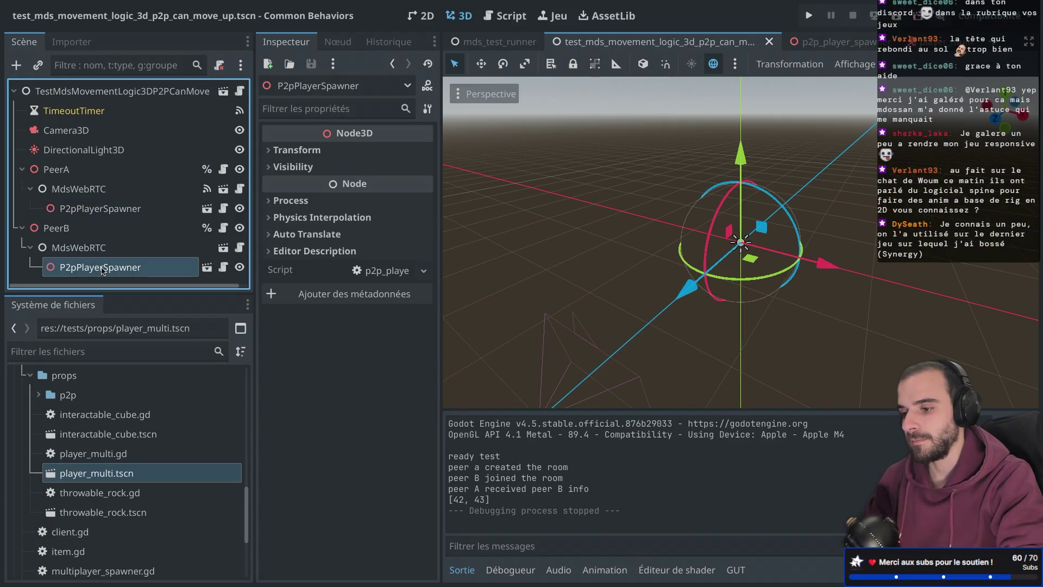
click(118, 215)
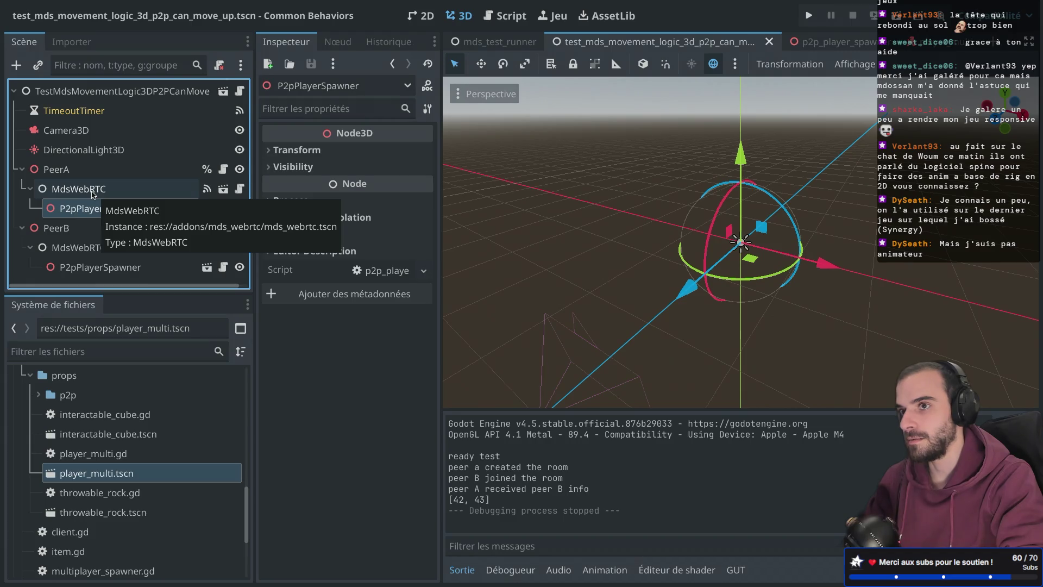
double_click(89, 210)
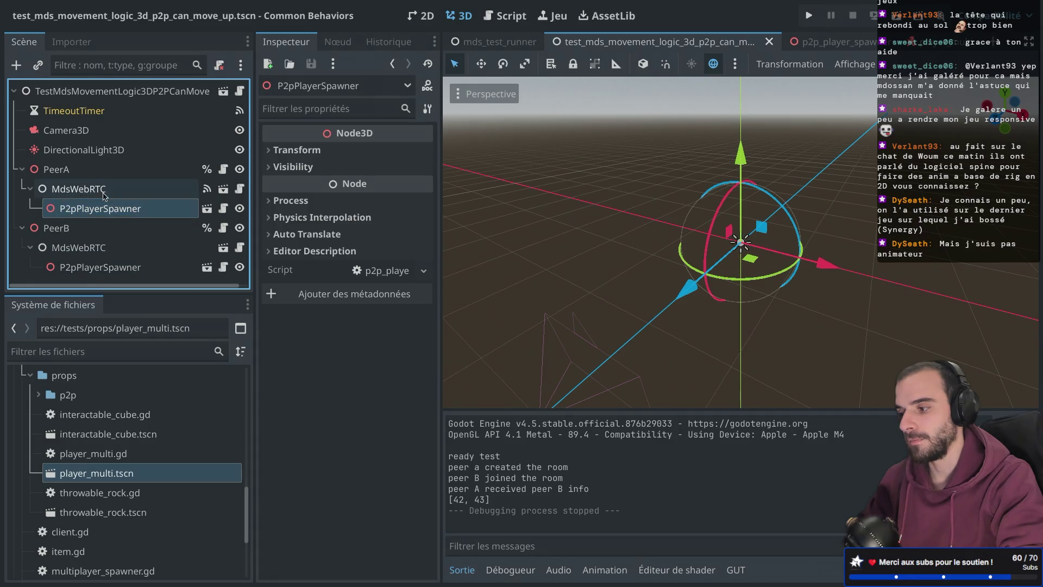
key(Return)
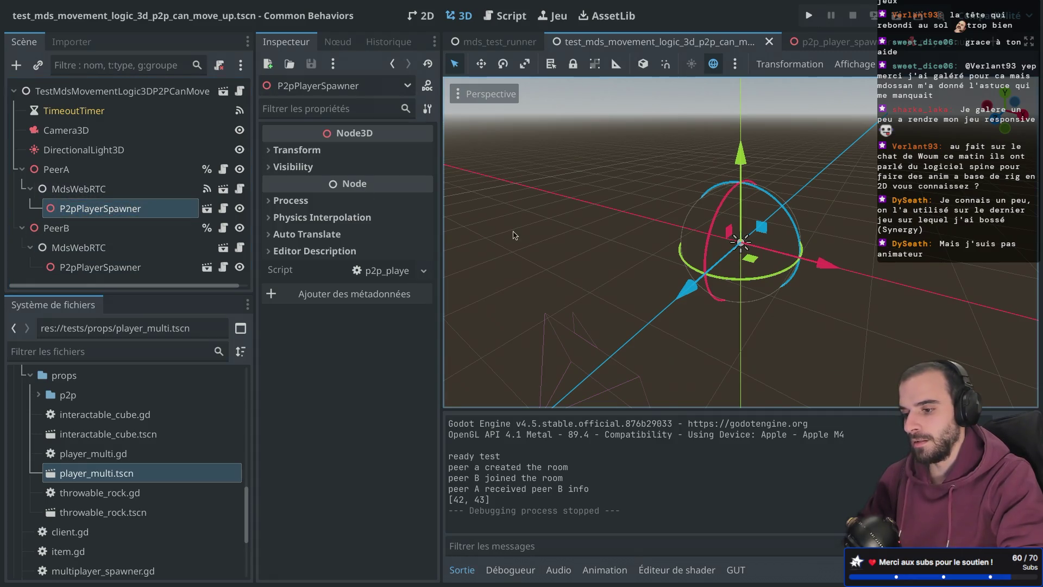
drag(834, 270, 972, 301)
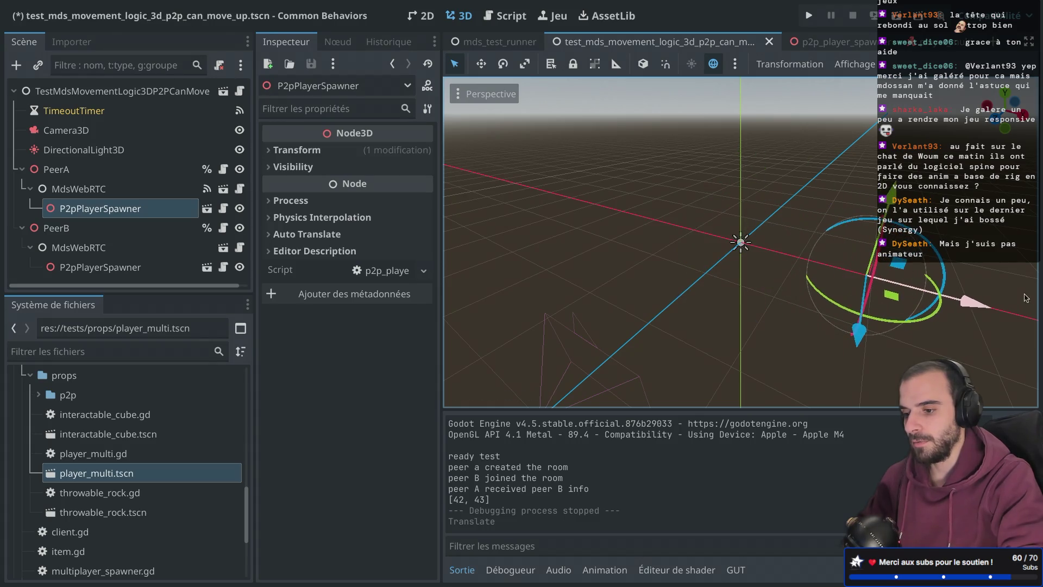
Shift PeerB's P2pPlayerSpawner left along X and run the scene
click(115, 267)
mouse_move(826, 264)
mouse_down()
mouse_move(699, 226)
mouse_move(741, 241)
mouse_up()
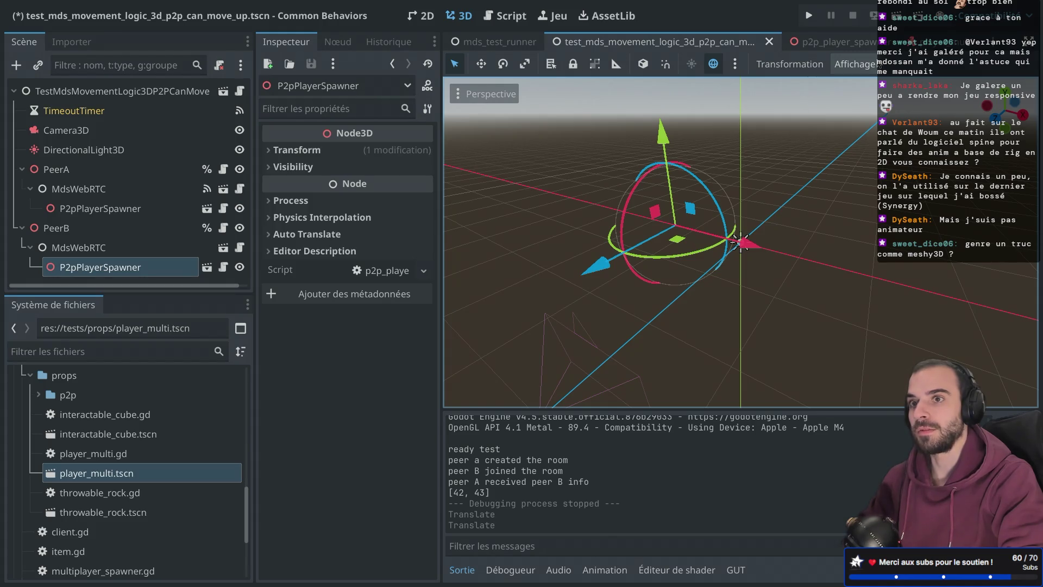
key(super+r)
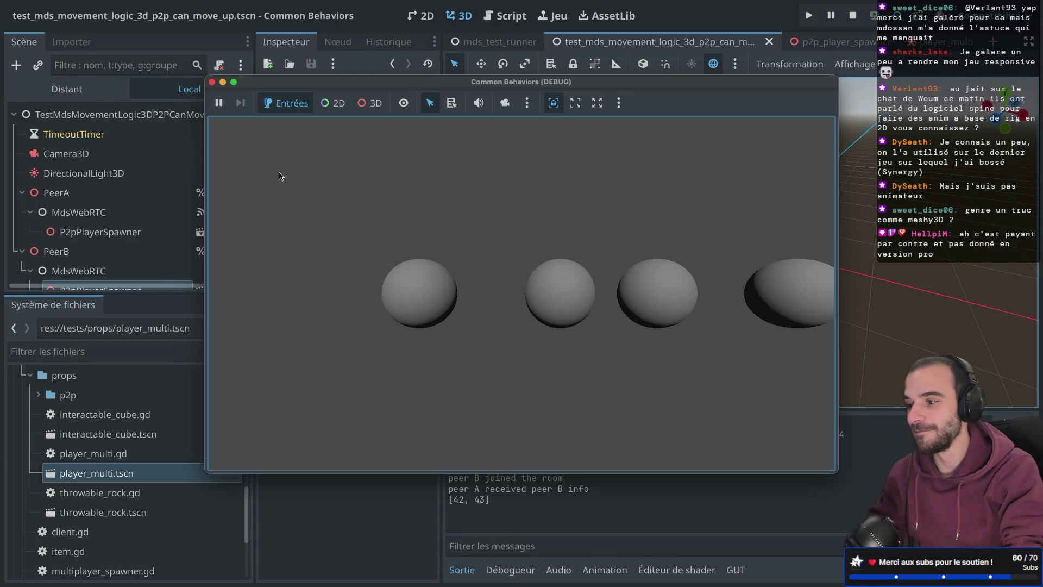
Close the game window and view PeerA's P2pPlayerSpawner transform, at x 1.929 m
click(212, 81)
click(128, 211)
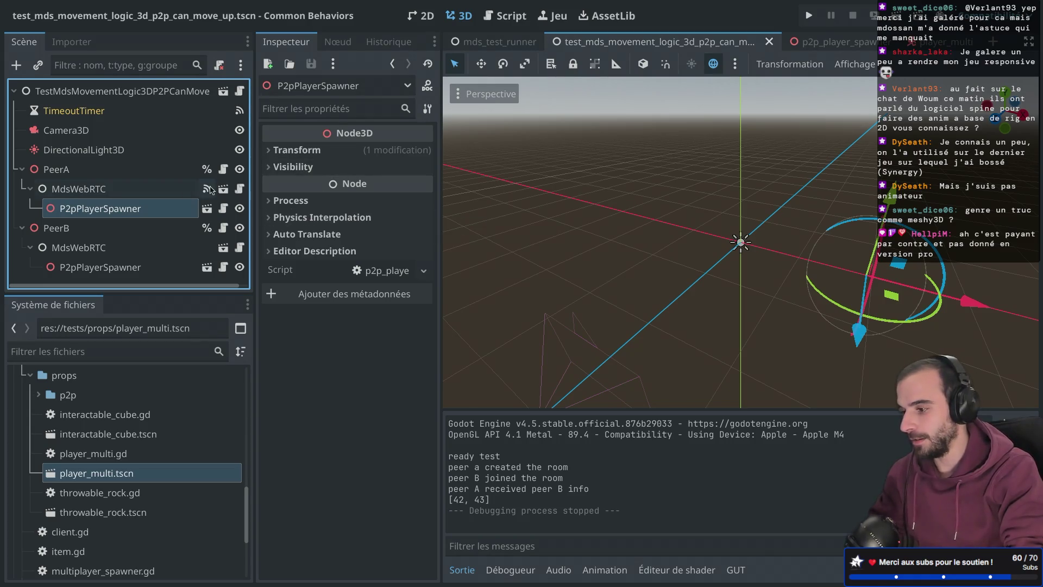
click(269, 150)
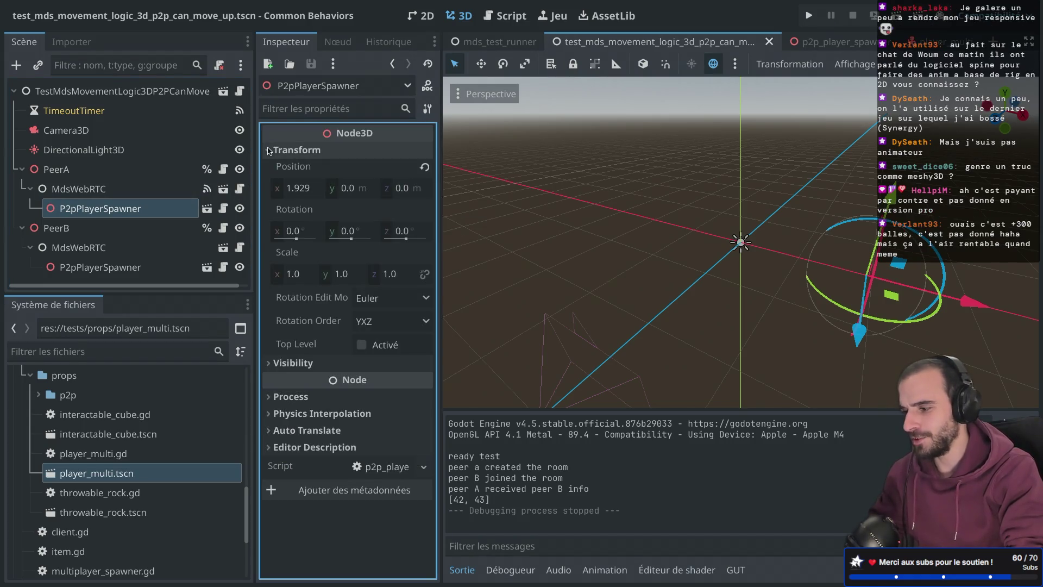
Reset both PeerA's and PeerB's P2pPlayerSpawner positions to 0
click(424, 167)
click(135, 266)
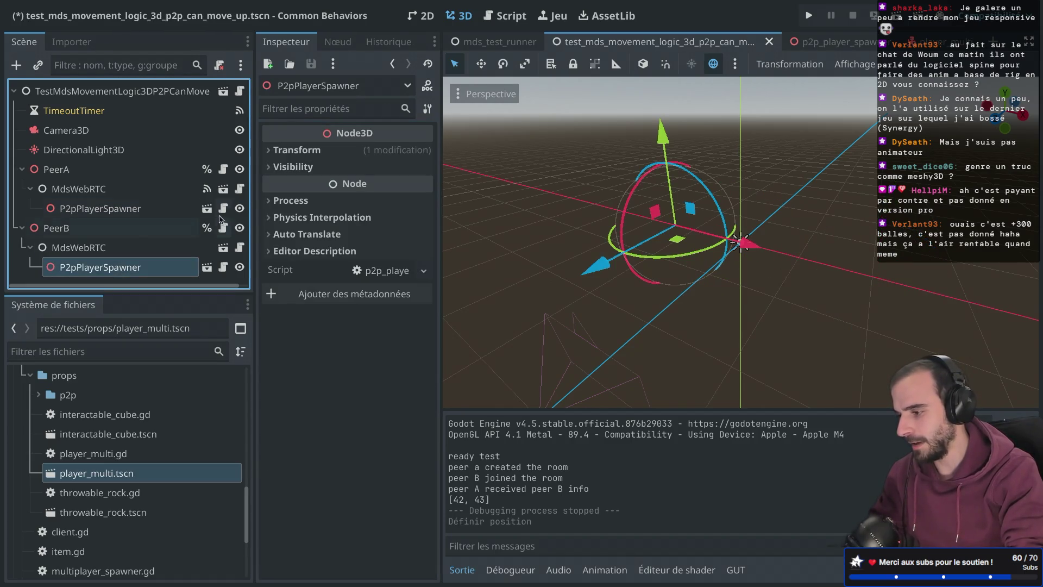
click(399, 151)
click(424, 167)
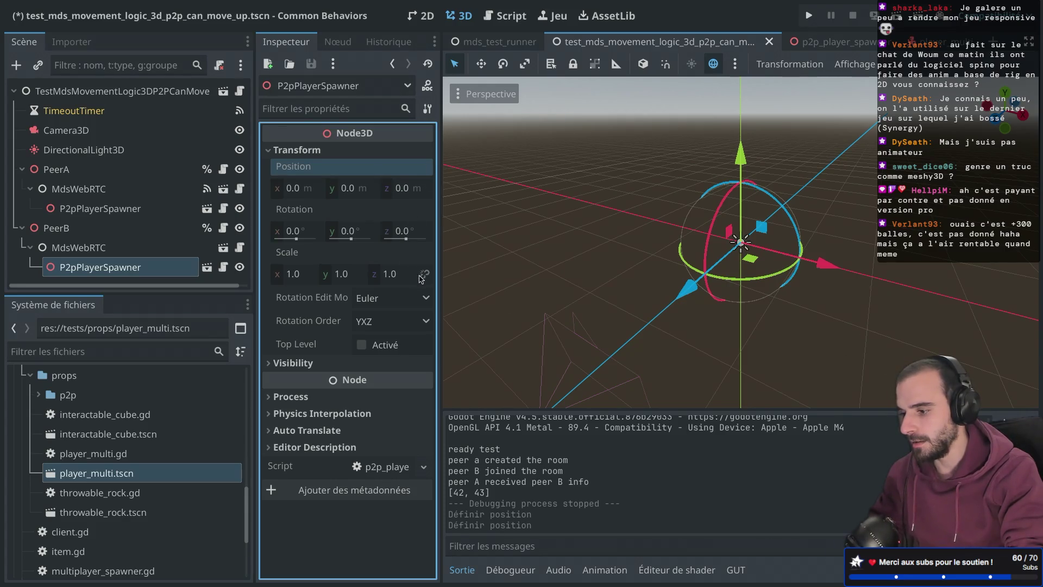
Set PeerB's spawner Z scale to -1, then open p2p_player_spawner.gd from the p2p_player_spawner scene
click(402, 274)
text(-1)
key(Return)
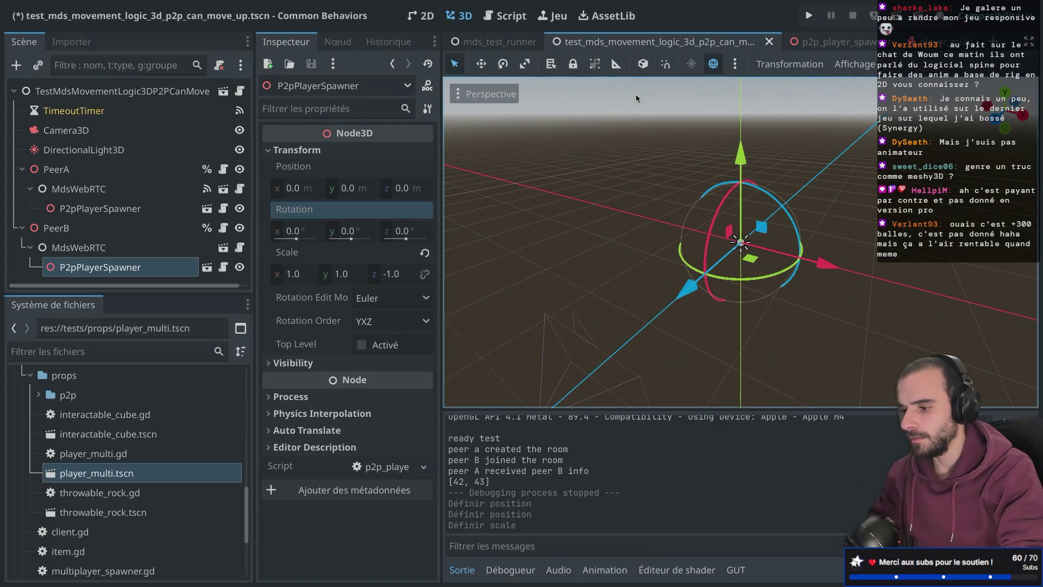
click(823, 44)
click(220, 91)
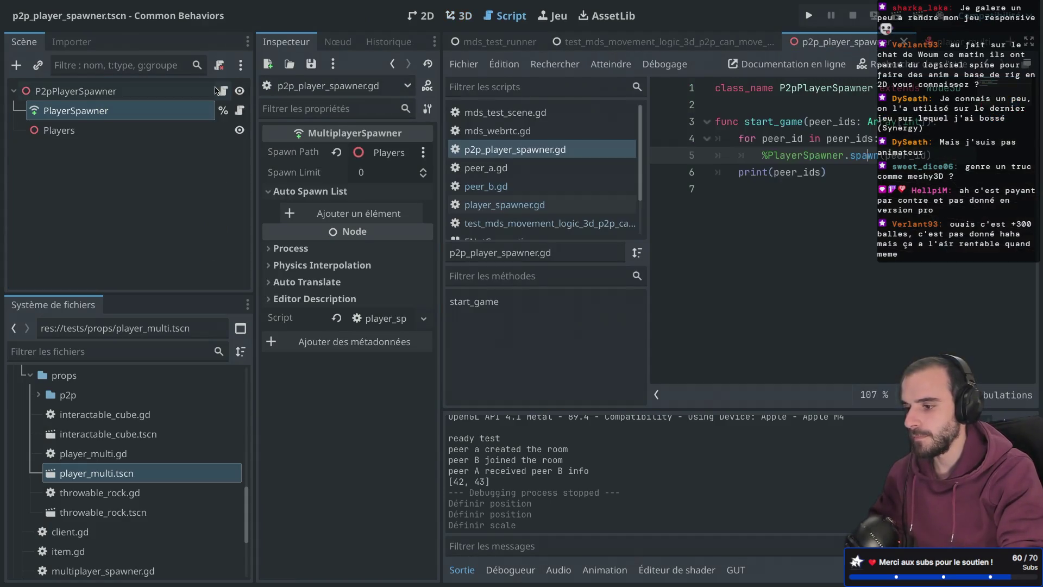
Open player_spawner.gd in a full-width, distraction-free script editor
click(240, 112)
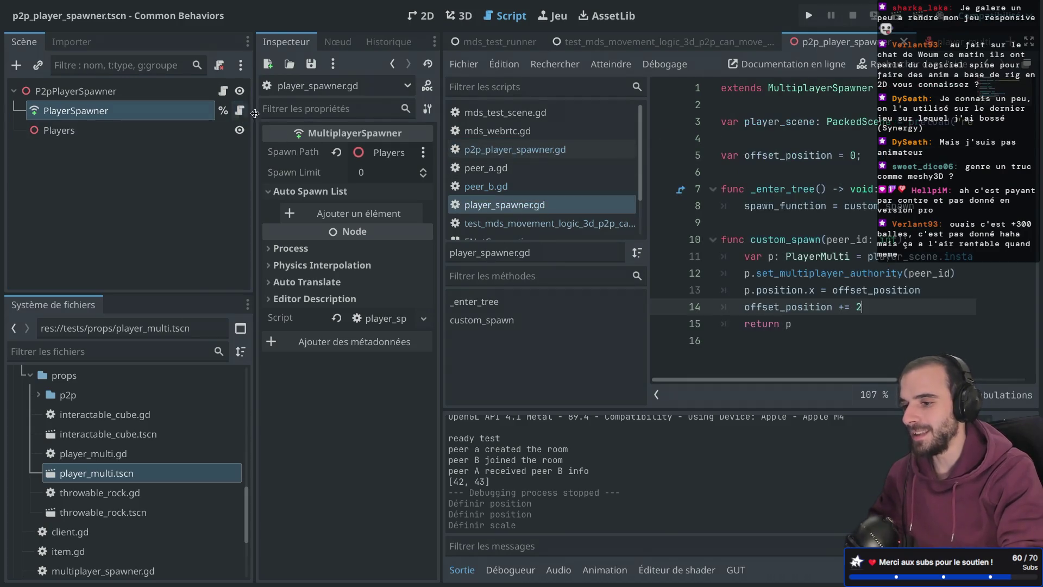
key(ctrl+shift+F11)
click(417, 156)
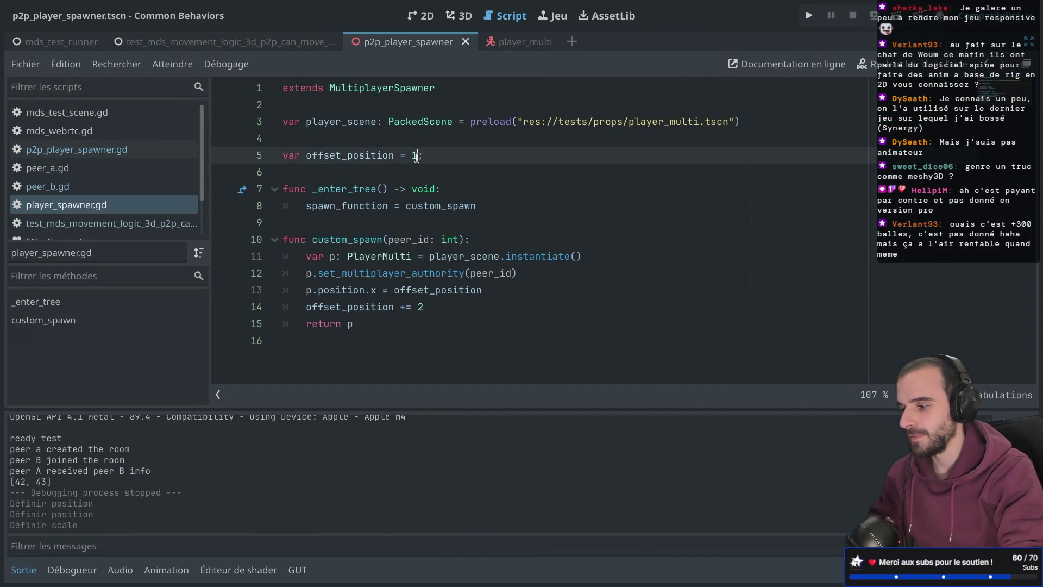
Test-run the project, stop it, and return to the test_mds_movement_logic_3d_p2p_can_move_up scene
click(896, 15)
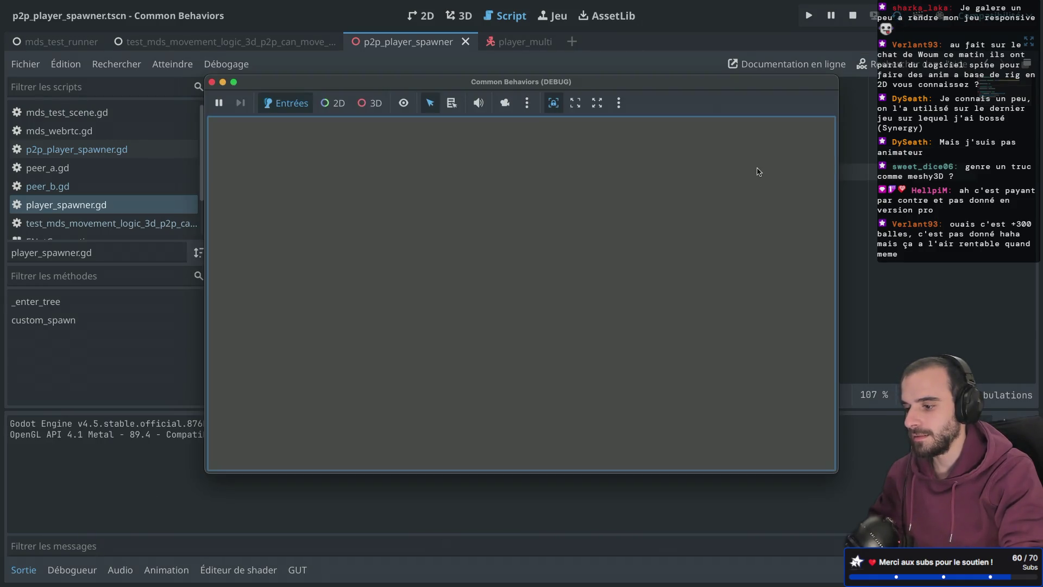
click(212, 82)
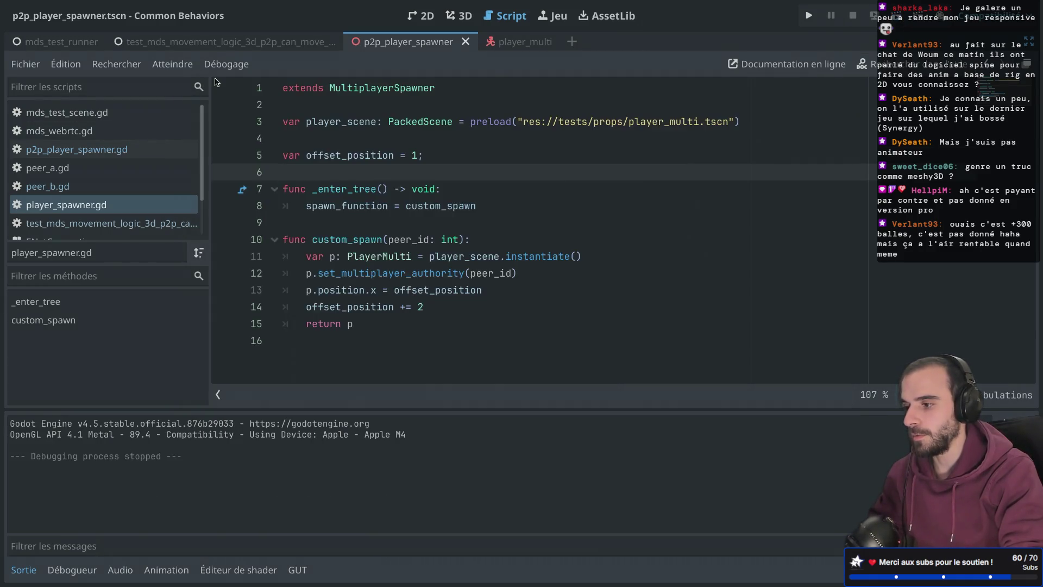
click(241, 44)
mouse_move(696, 126)
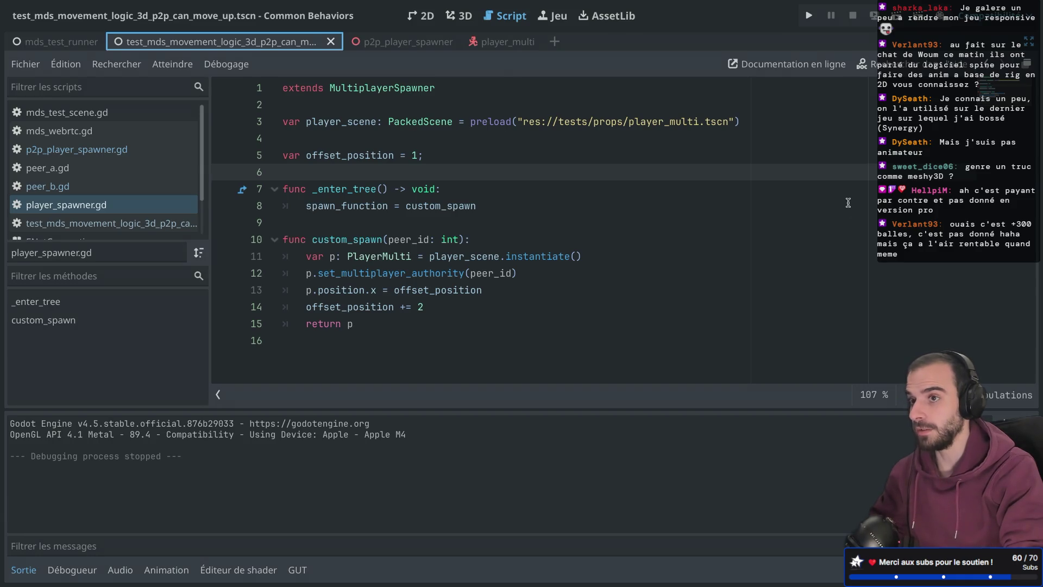
Run the movement scene, stop it, and launch it again
key(super+r)
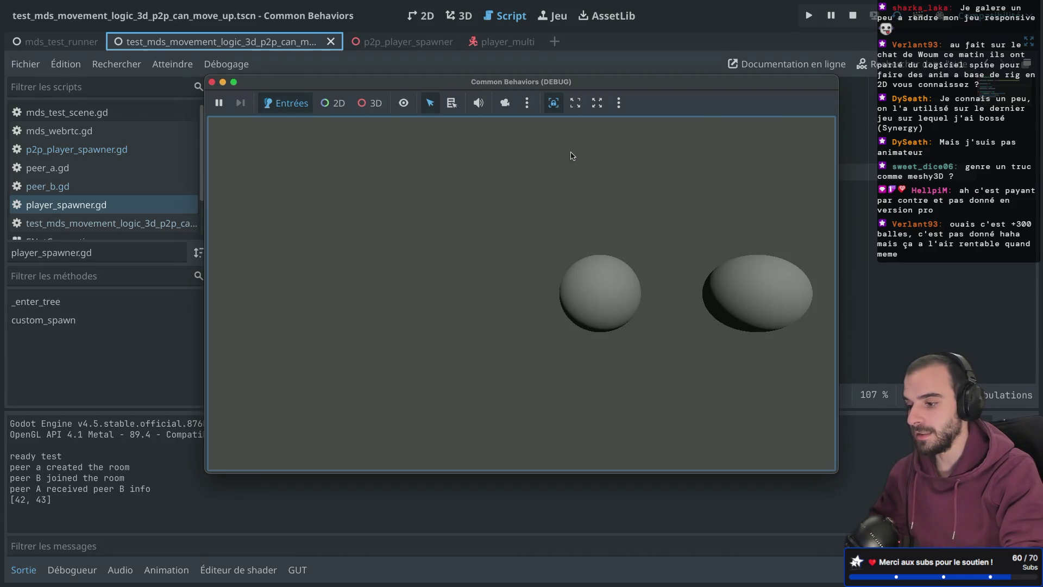
click(212, 82)
click(903, 21)
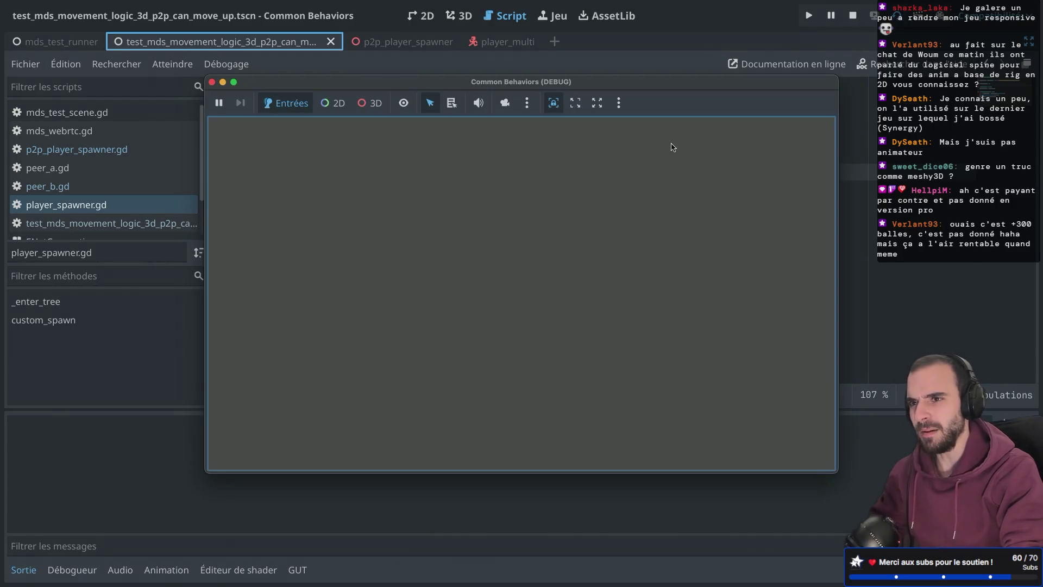
click(334, 70)
Restore the scene tree and file panels and inspect the live node tree showing PlayerMulti and PlayerMulti2 under PeerB
key(ctrl+super+d)
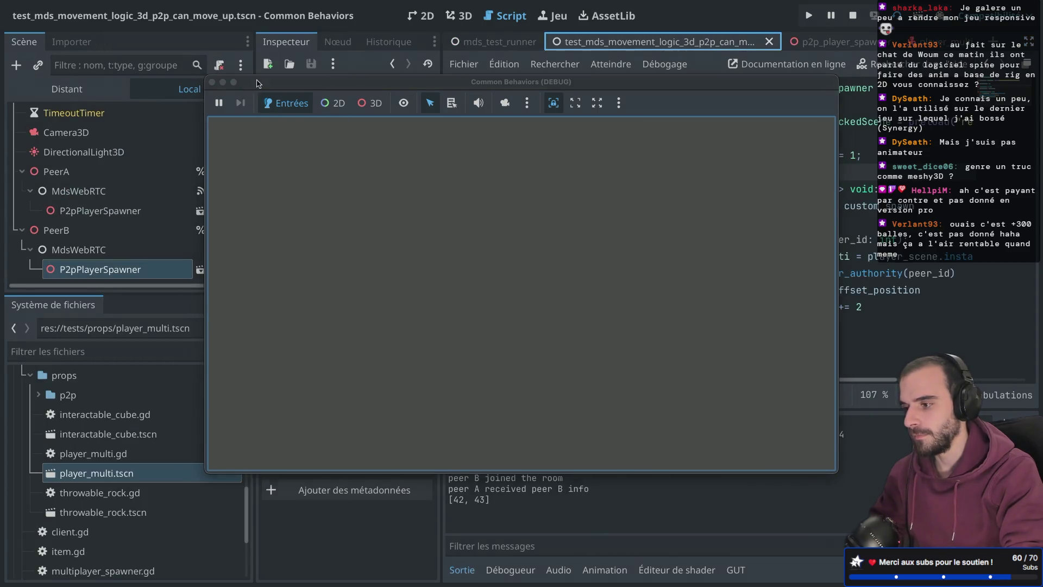
click(72, 94)
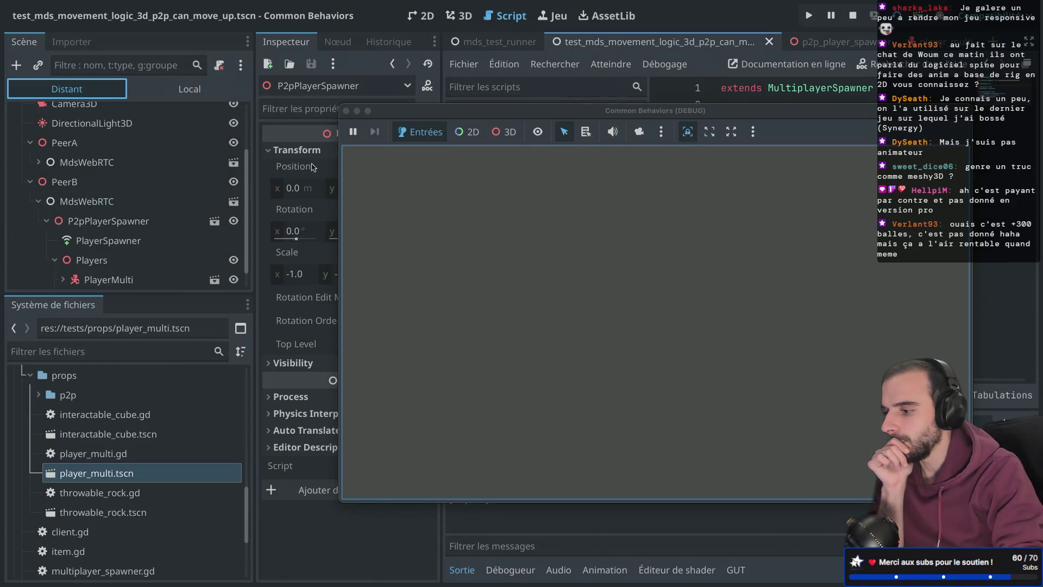
click(504, 131)
drag(472, 114, 643, 172)
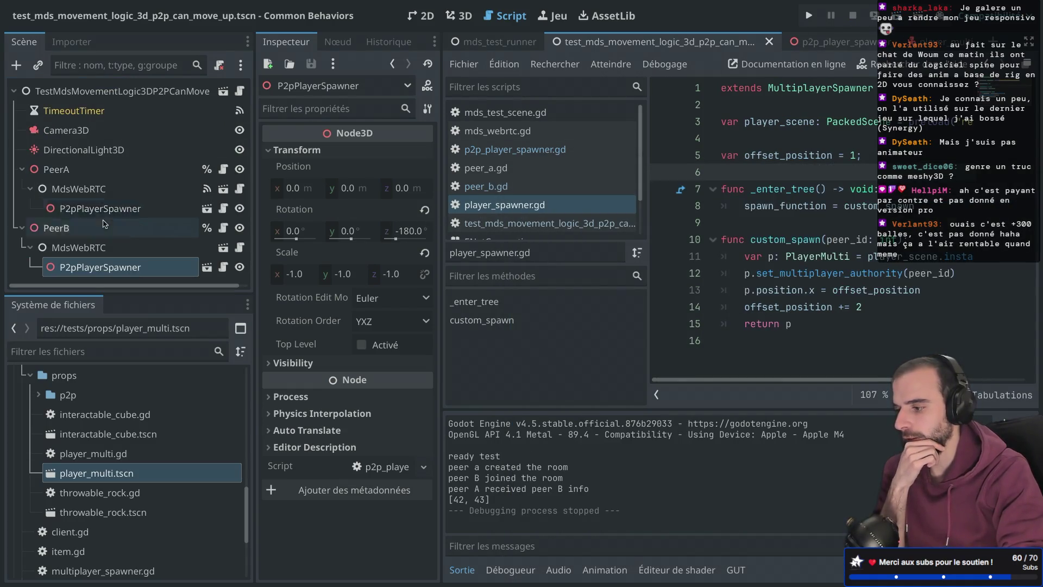
Check PeerB's spawner script, then reset PeerB's position to the origin
click(56, 228)
click(105, 265)
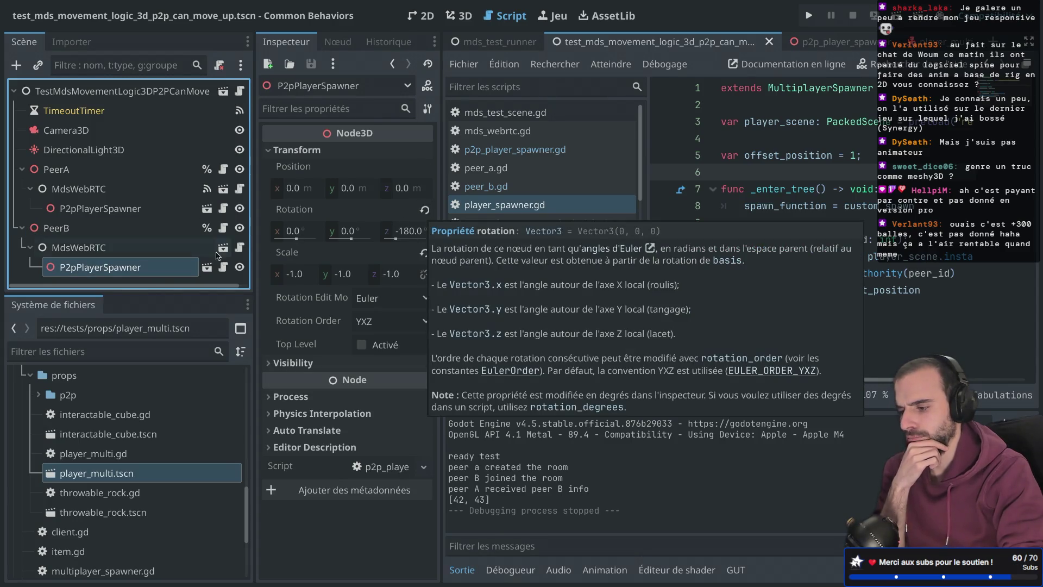
click(222, 268)
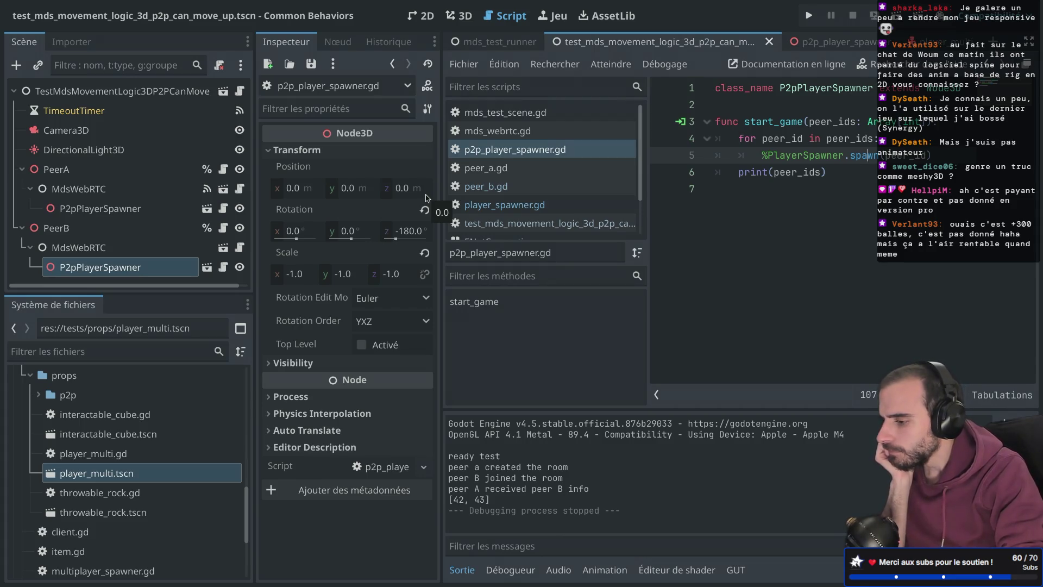
click(119, 239)
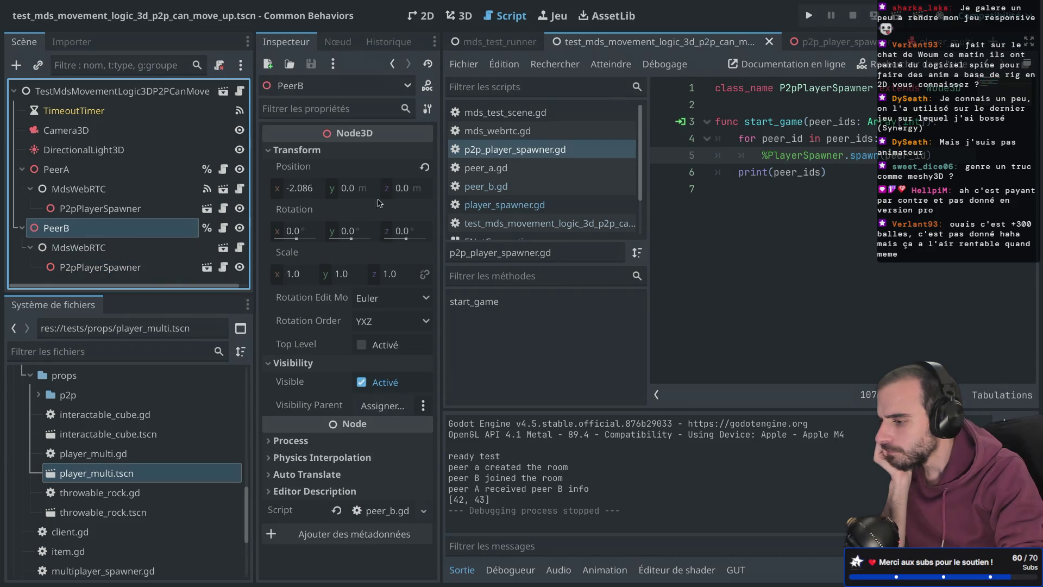
click(424, 167)
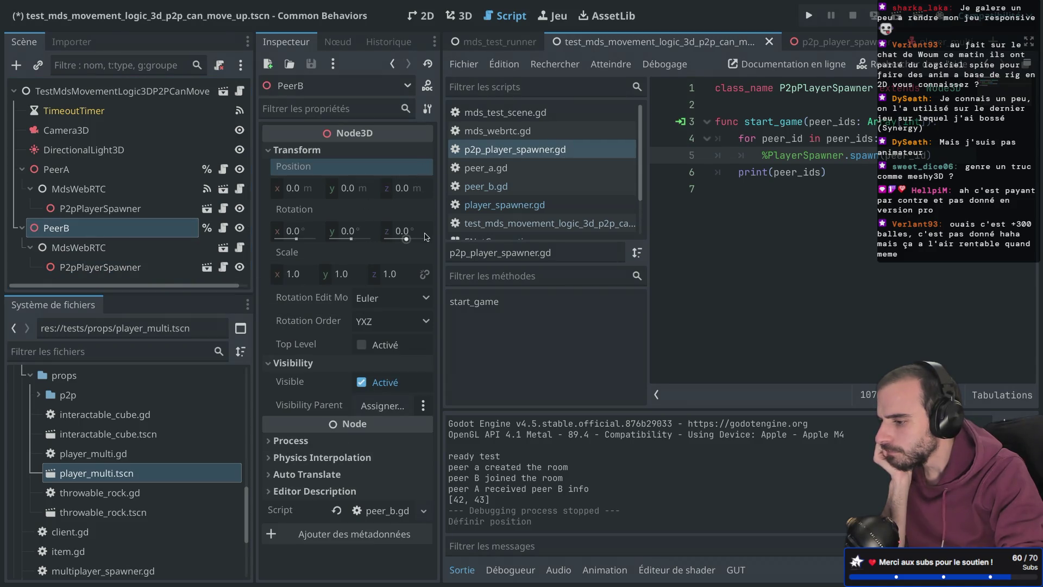
Give PeerB's P2pPlayerSpawner rotation z 0 and scale x and y of 1, keeping z at -1
click(101, 266)
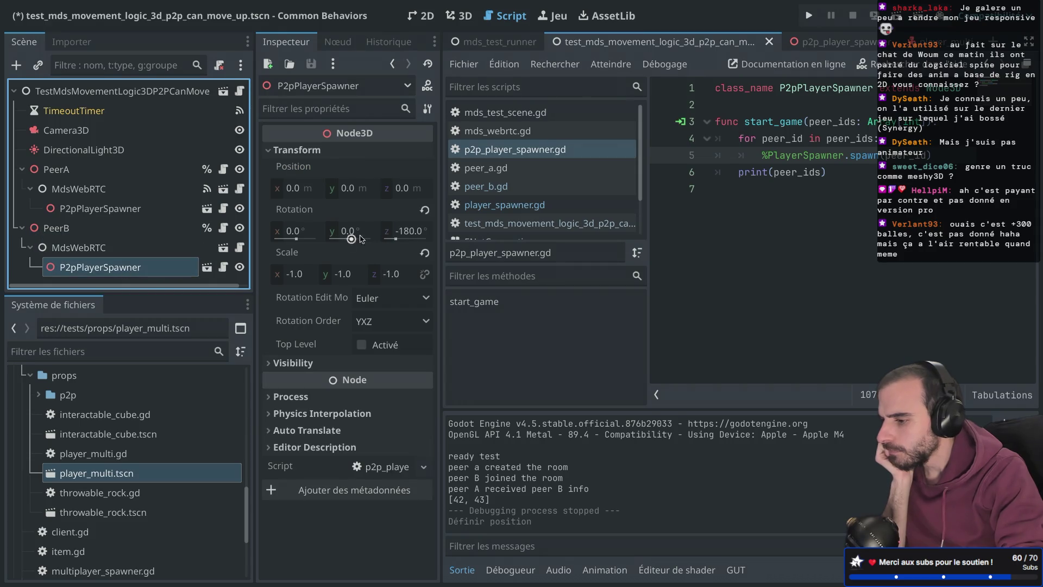
click(413, 232)
text(0)
key(Return)
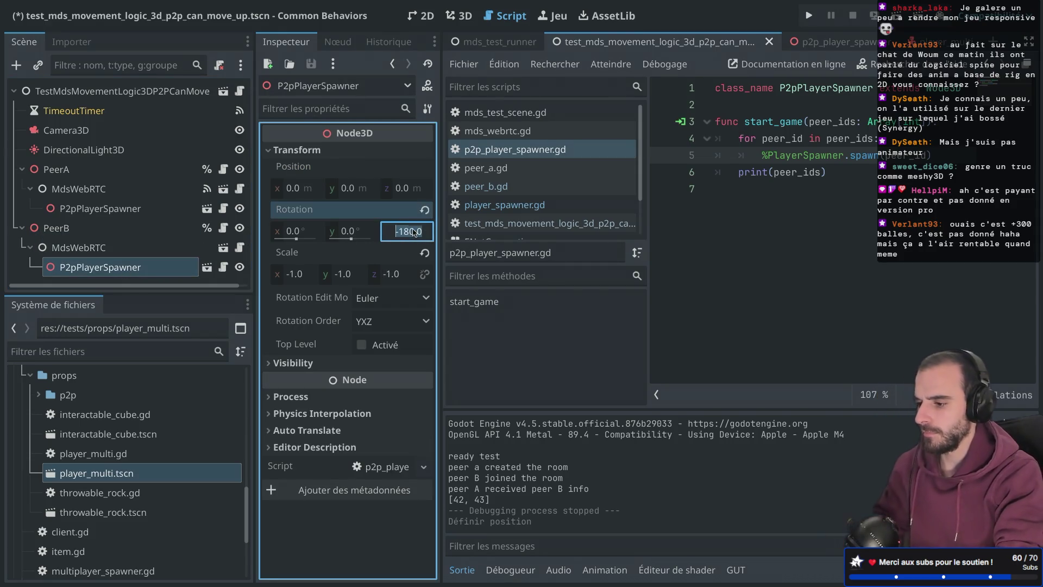
click(342, 275)
text(0)
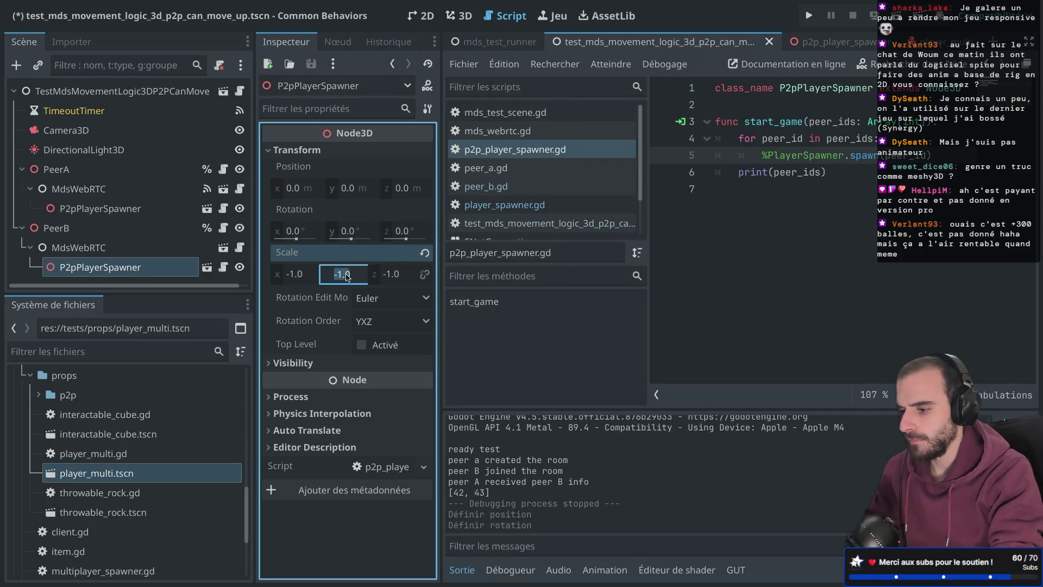
key(Return)
text(1)
key(Return)
click(293, 281)
text(1)
key(Return)
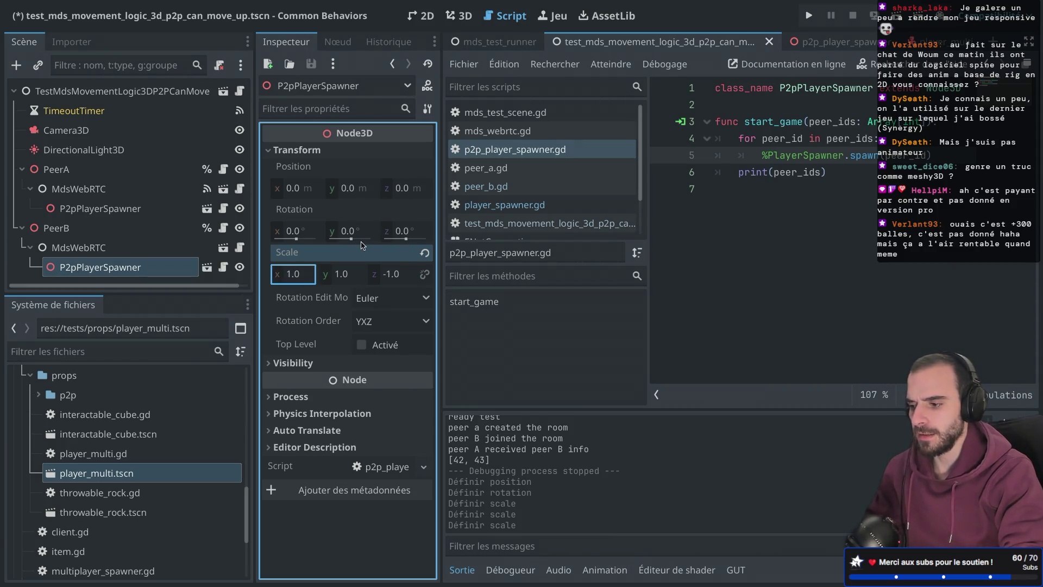
Compare both peers' spawner transforms, then save the scene and run it with F6
click(179, 267)
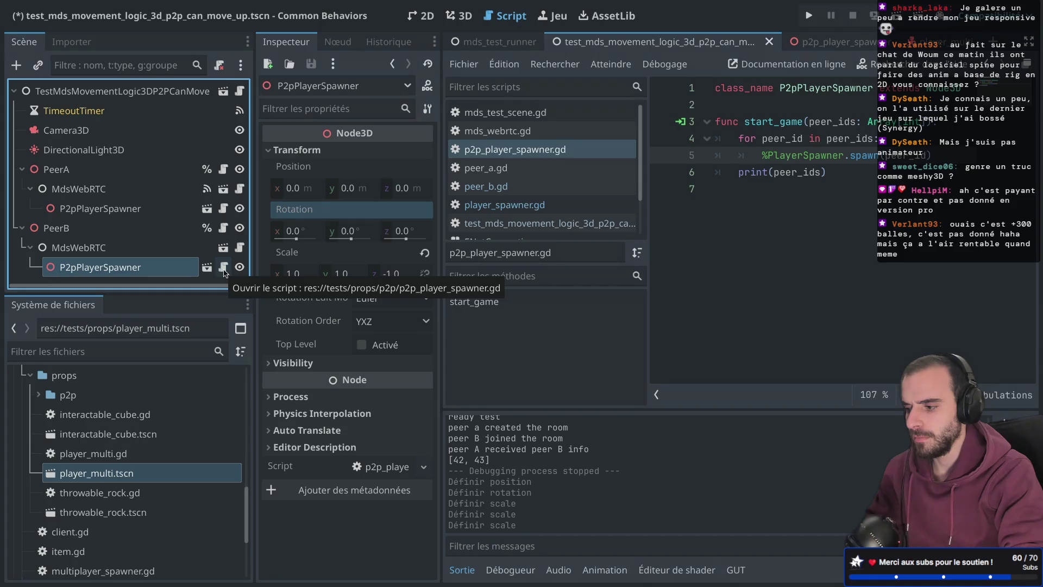
click(181, 270)
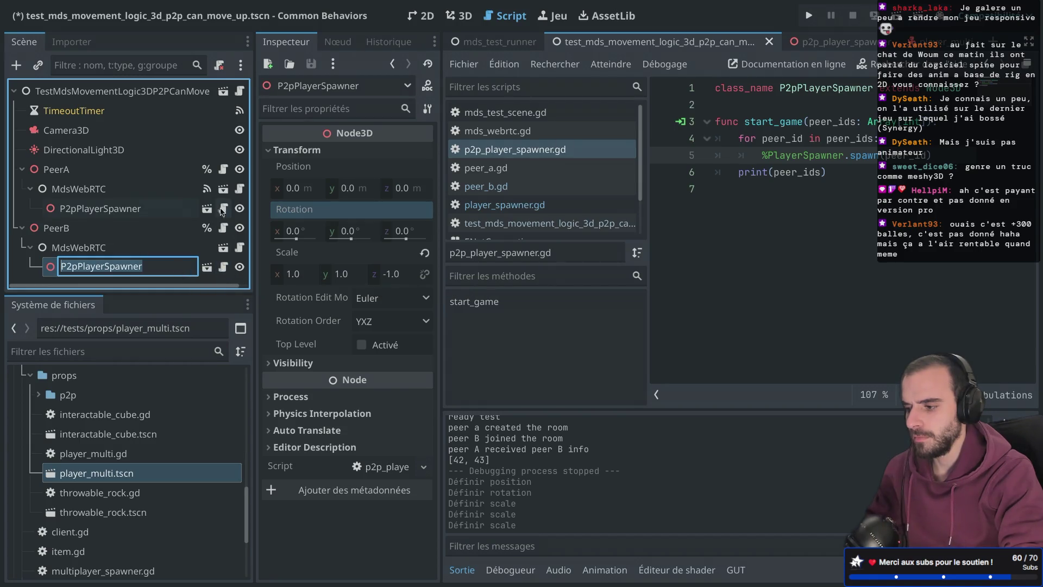
click(163, 206)
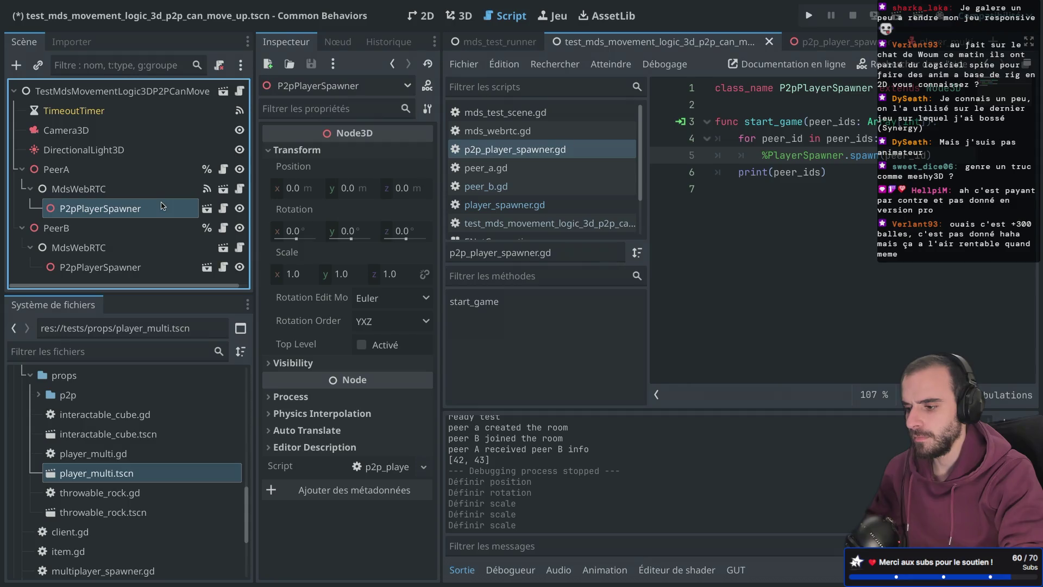
click(156, 270)
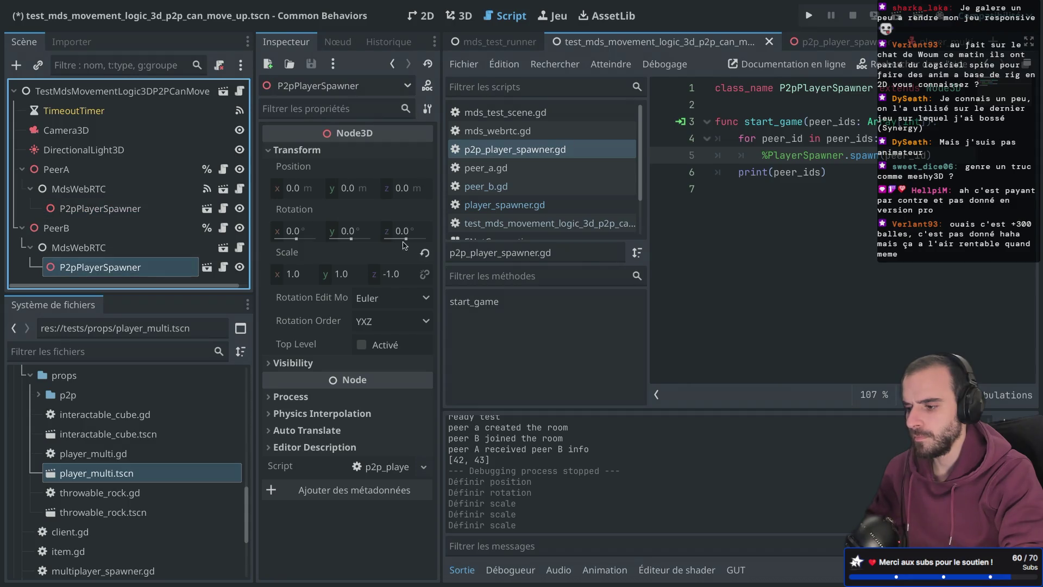
key(ctrl+s)
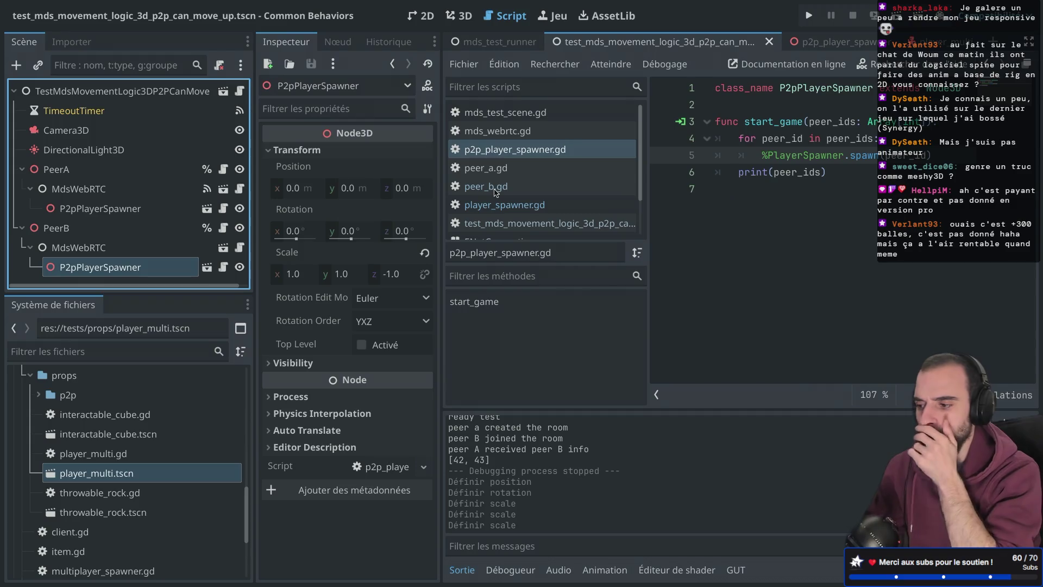
key(F6)
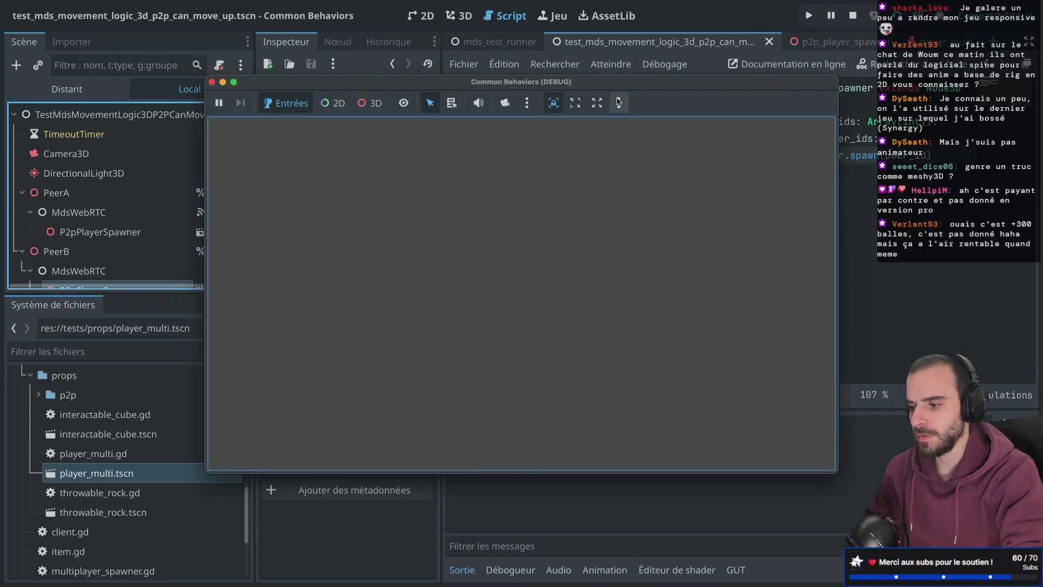
Stop the game, compare PeerA's and PeerB's spawner transforms, then launch and stop another run
click(212, 81)
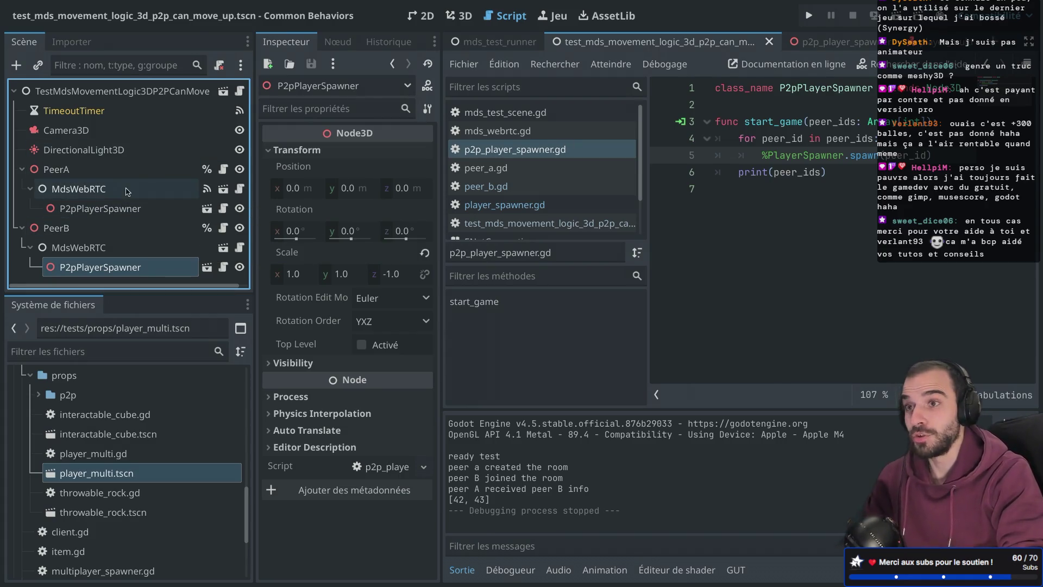
click(126, 191)
click(100, 209)
click(92, 267)
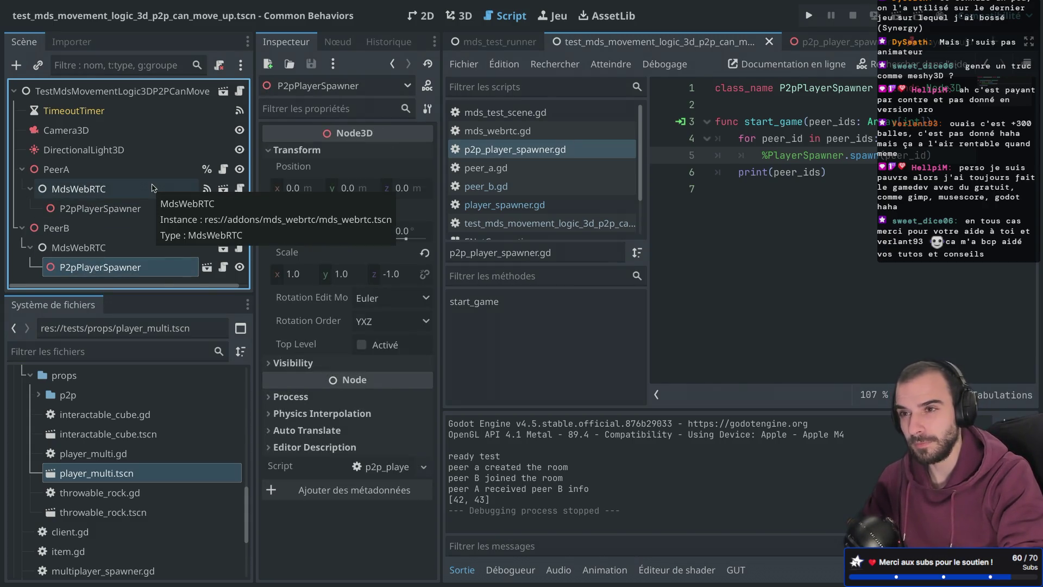
scroll(153, 188, right, 1)
scroll(143, 162, left, 1)
click(101, 208)
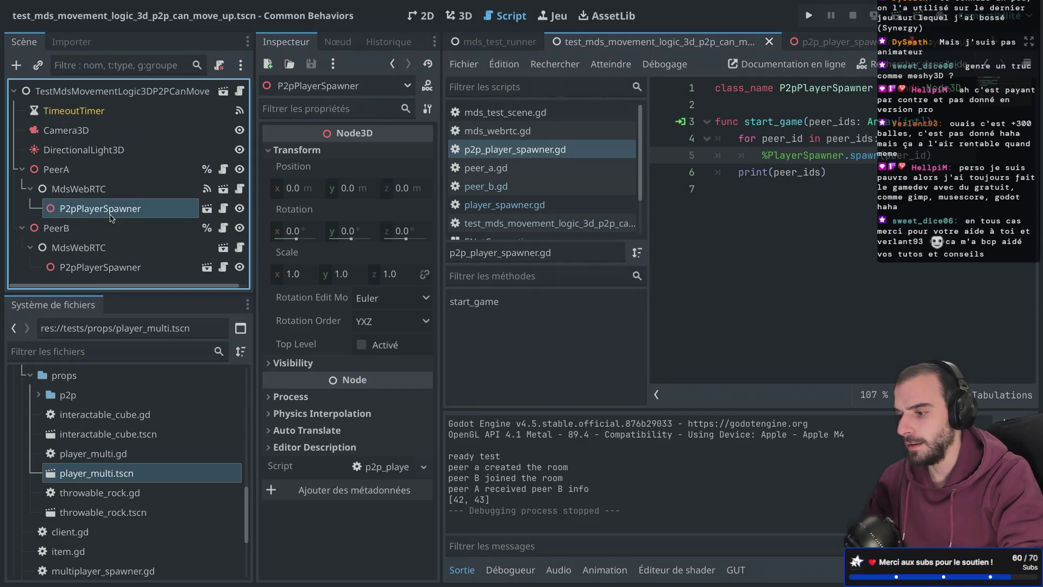
click(100, 266)
click(896, 15)
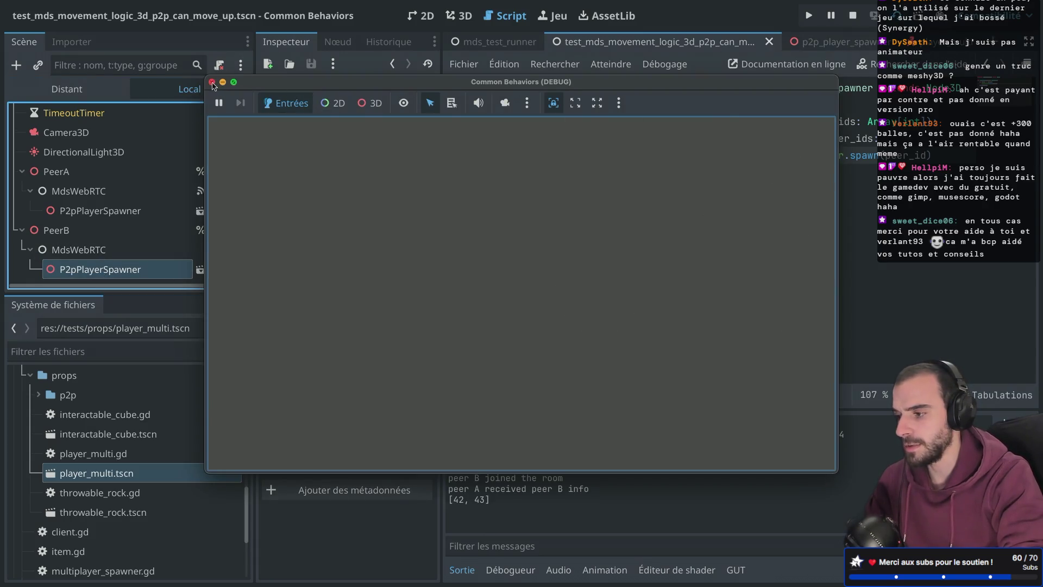
click(212, 82)
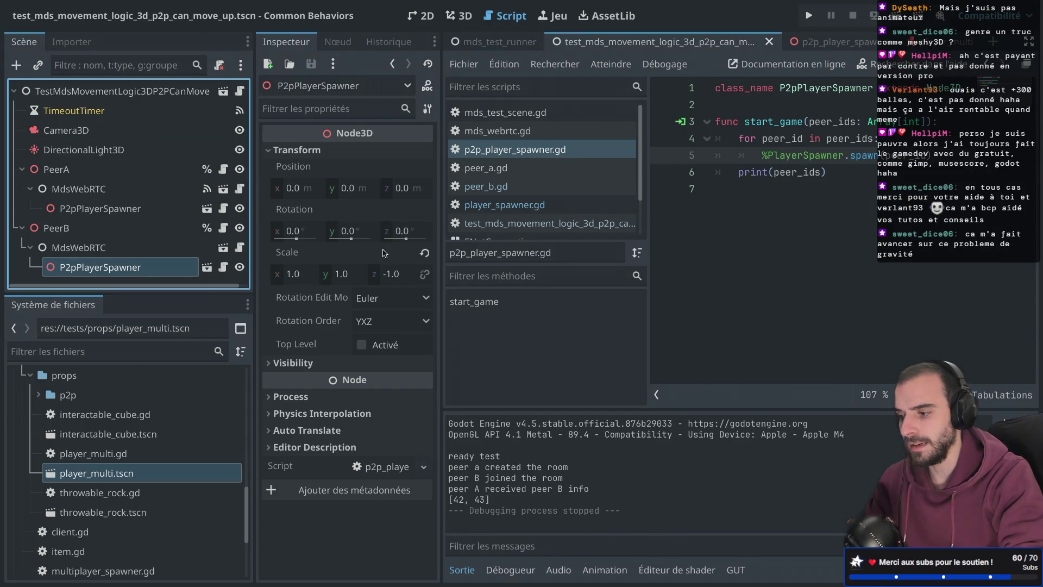
Launch a debug run, switch to the Distant scene tree, and move the game window aside
click(896, 22)
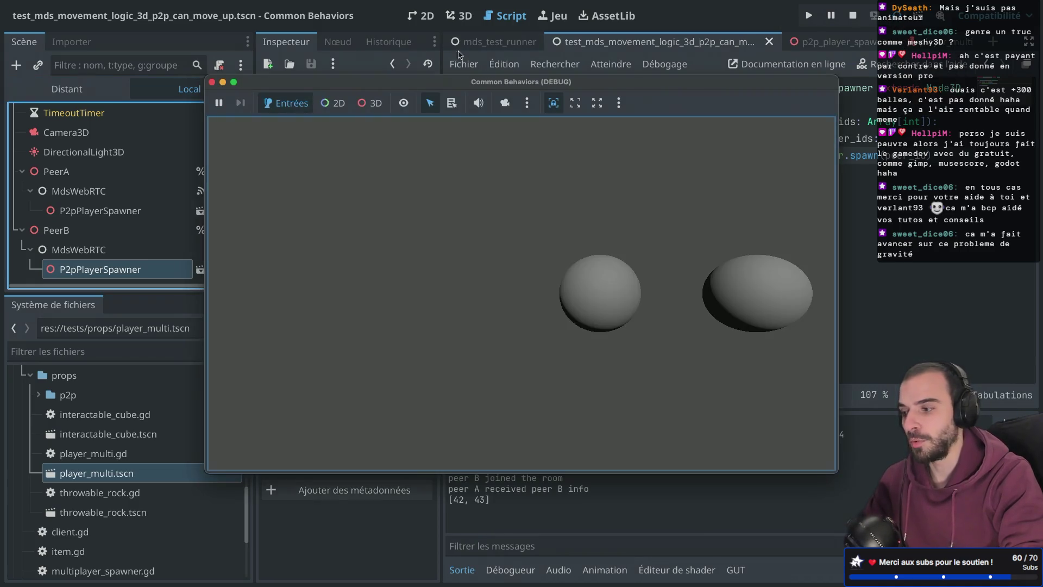
click(123, 90)
click(286, 103)
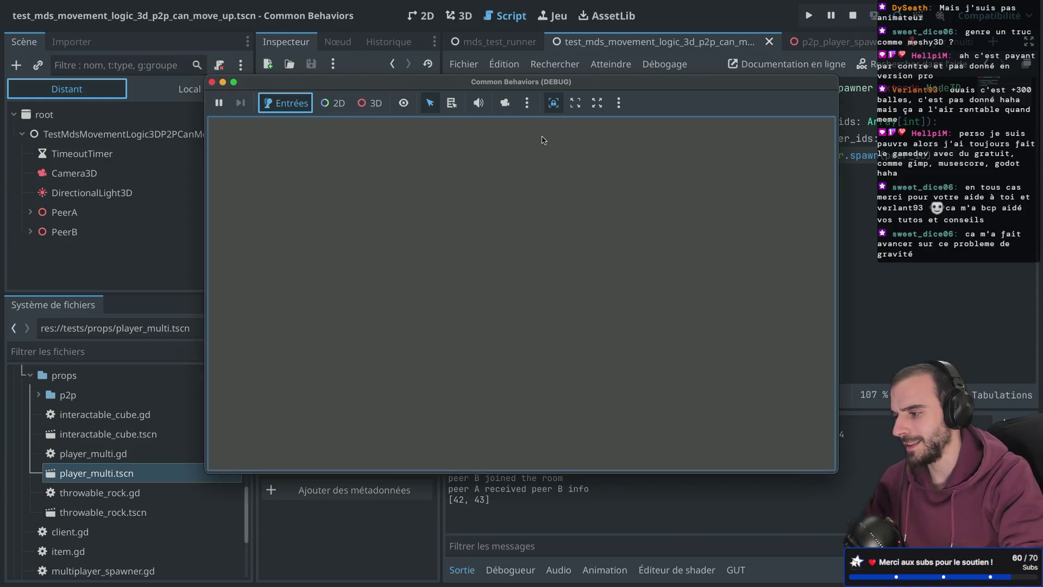
drag(415, 83, 657, 140)
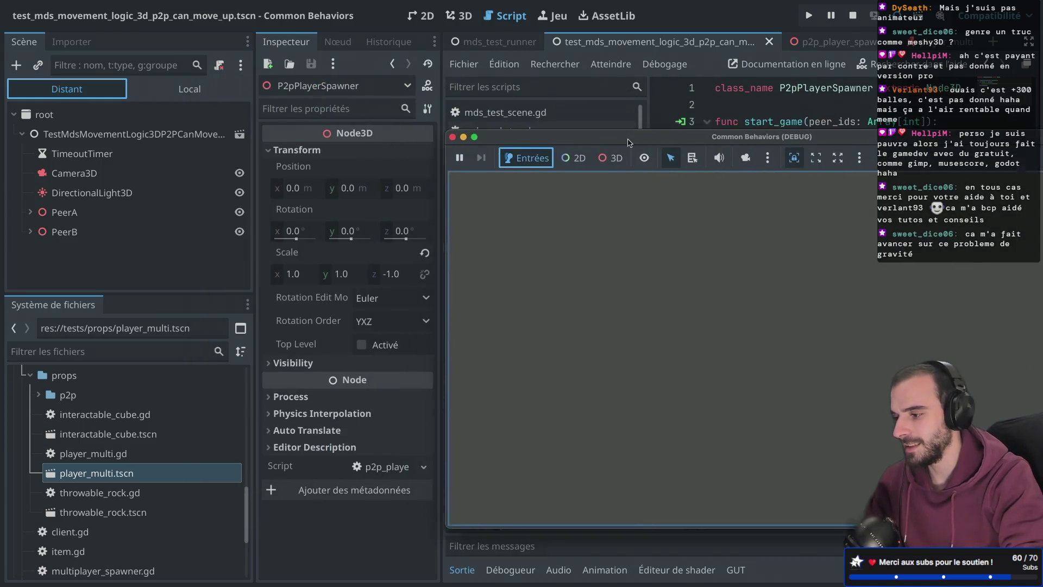
Expand PeerB > MdsWebRTC, inspect its live P2pPlayerSpawner, then stop the game
click(31, 231)
click(38, 251)
click(103, 271)
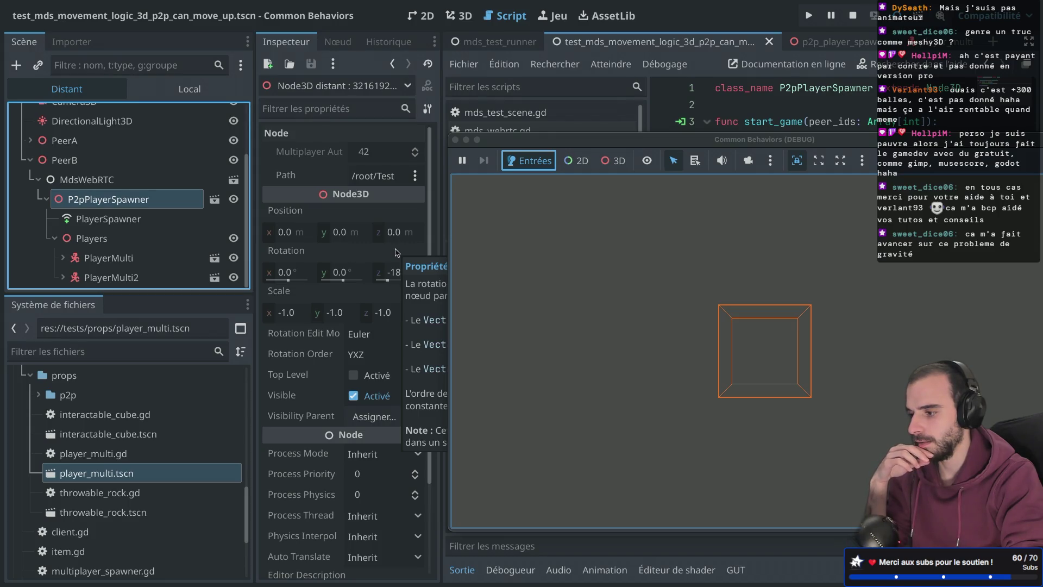
click(455, 139)
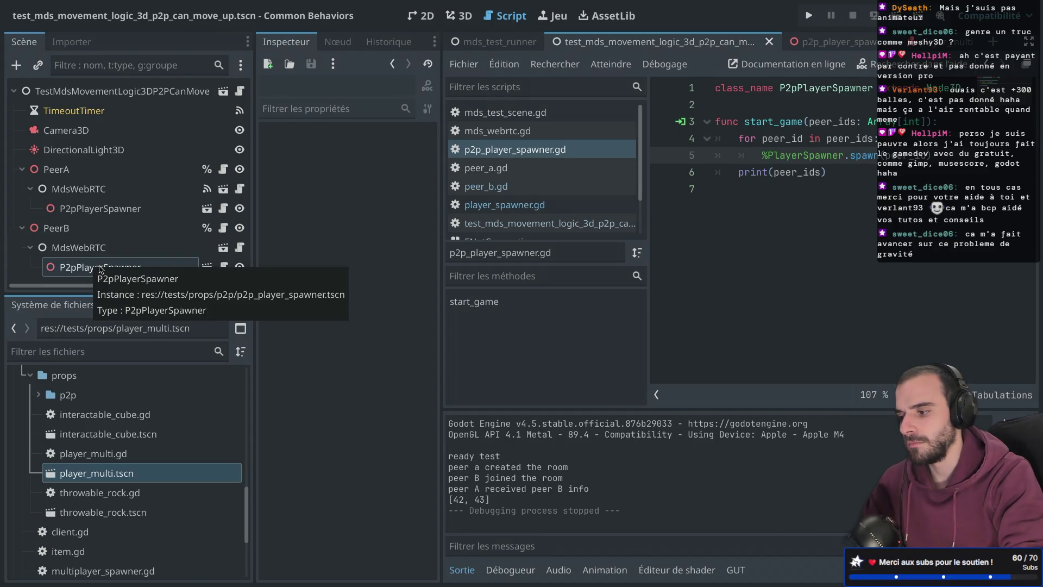
Open the spawner's script, then browse and dismiss the action menu for PeerB's MdsWebRTC
click(220, 268)
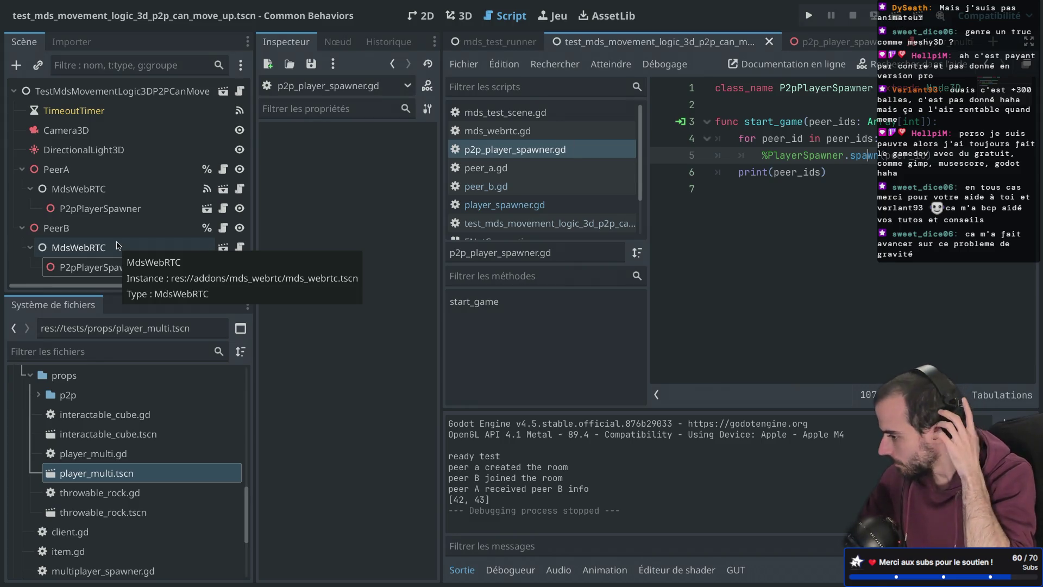
click(118, 245)
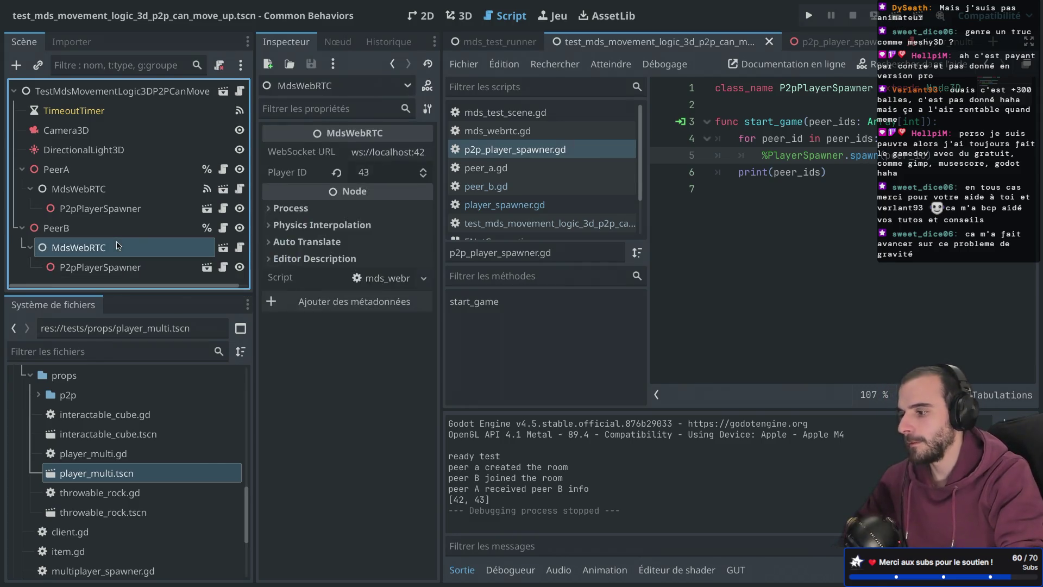
right_click(118, 245)
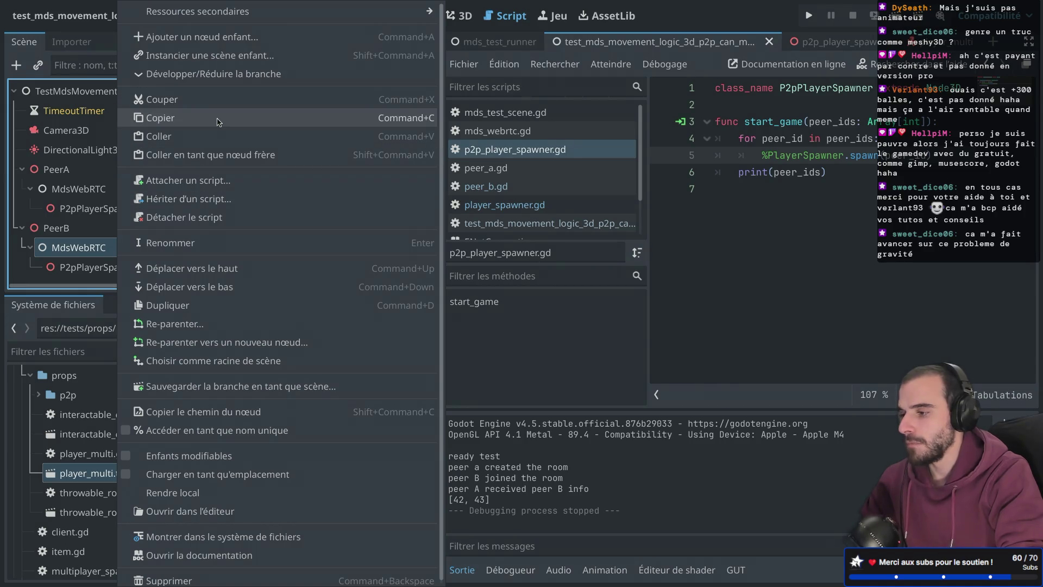
scroll(263, 142, down, 1)
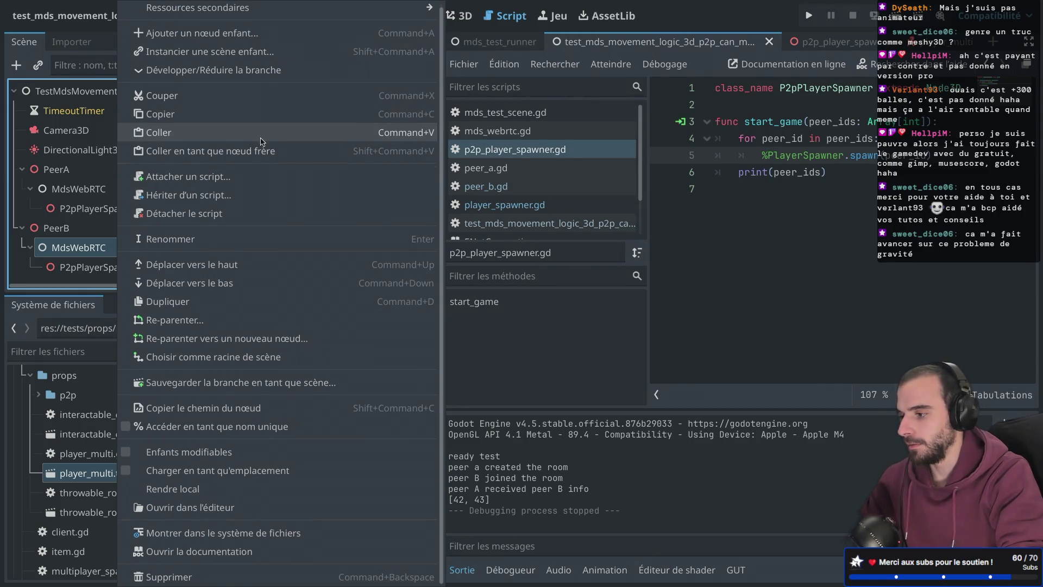
scroll(260, 141, up, 1)
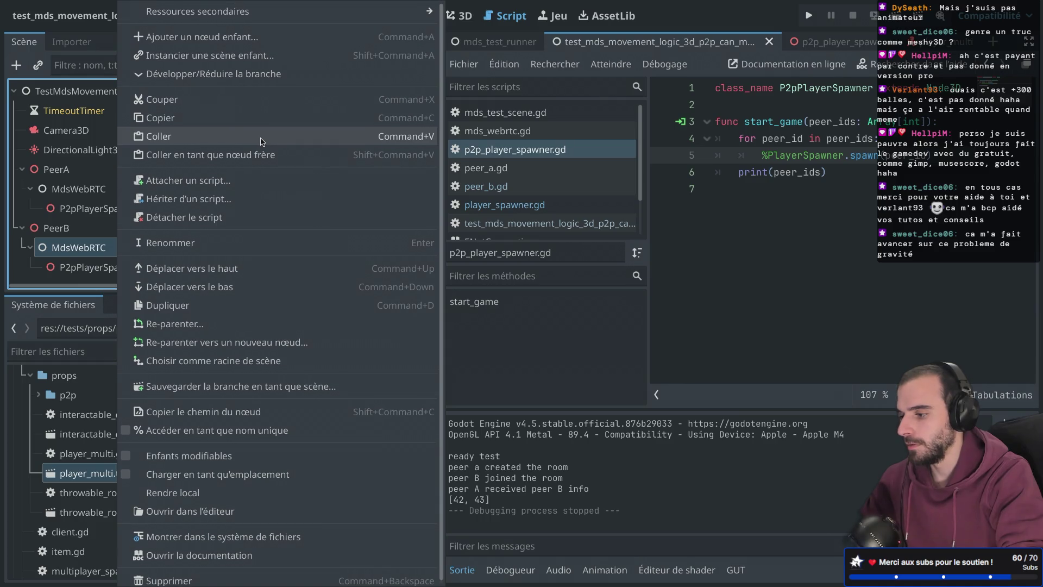
key(Escape)
Open Create New Node to add a child under PeerB's MdsWebRTC
click(123, 267)
click(121, 249)
key(super+a)
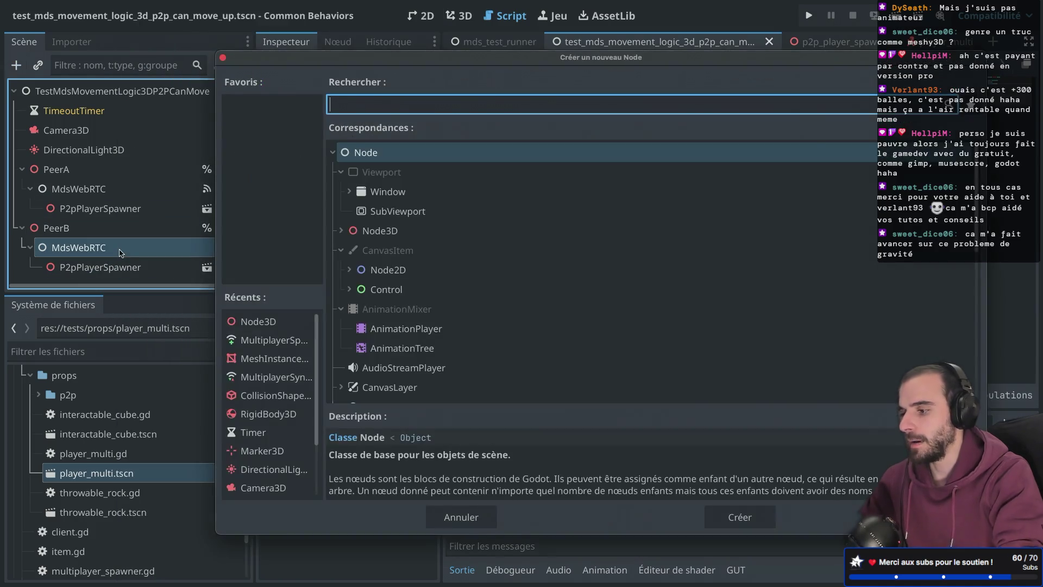
Add a Node3D under PeerB's MdsWebRTC, nest P2pPlayerSpawner in it, and reset the spawner's scale and rotation
double_click(395, 232)
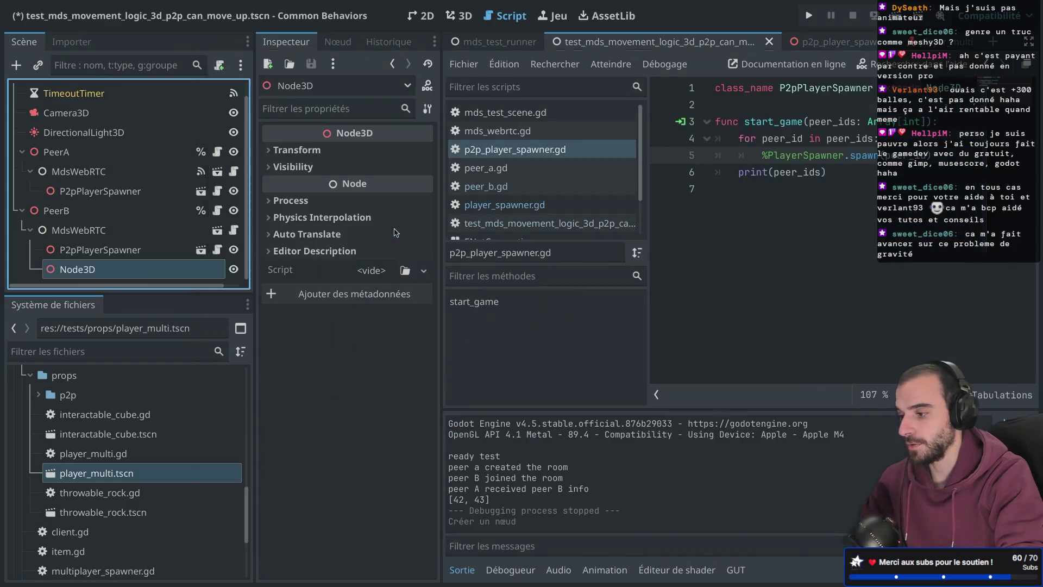
drag(88, 268, 81, 251)
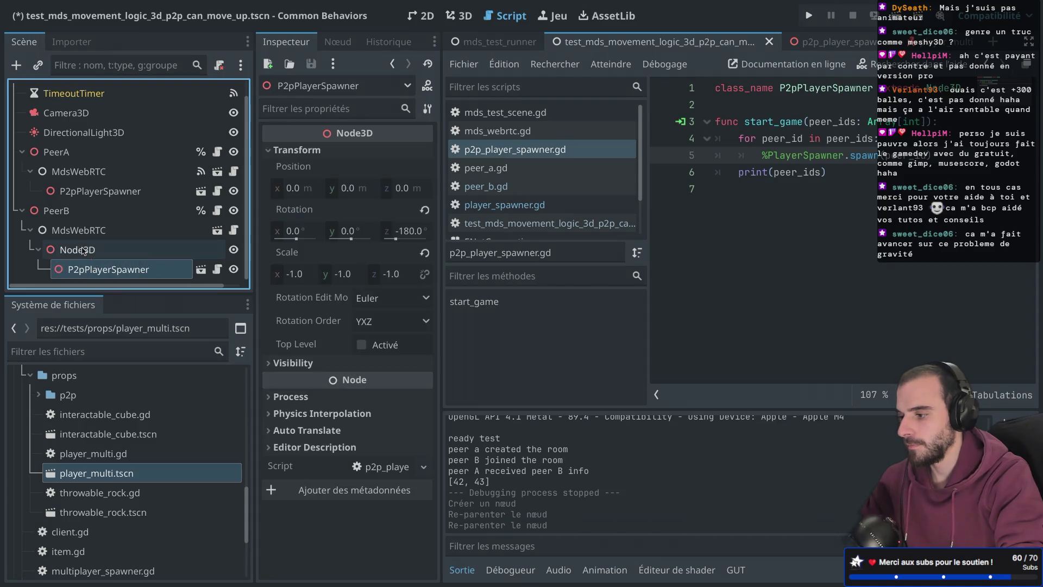
double_click(146, 272)
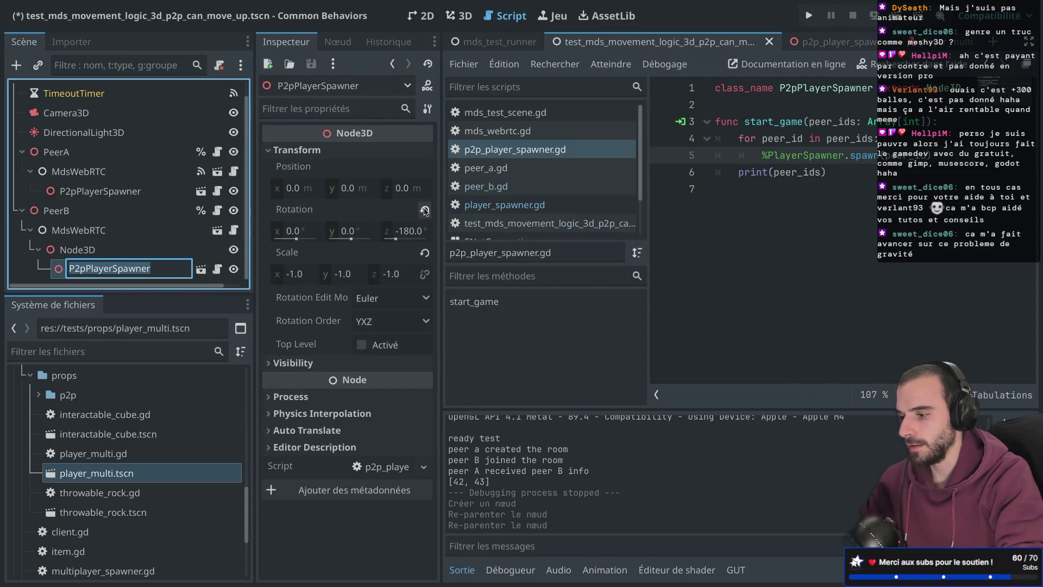
click(425, 253)
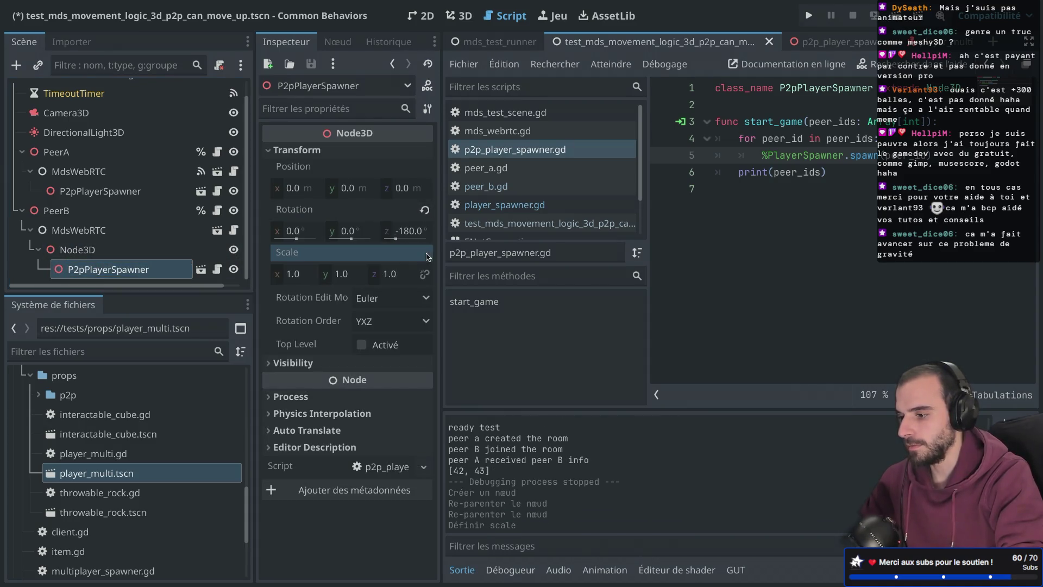
click(425, 213)
Set PeerB's new Node3D z scale to -1
click(115, 251)
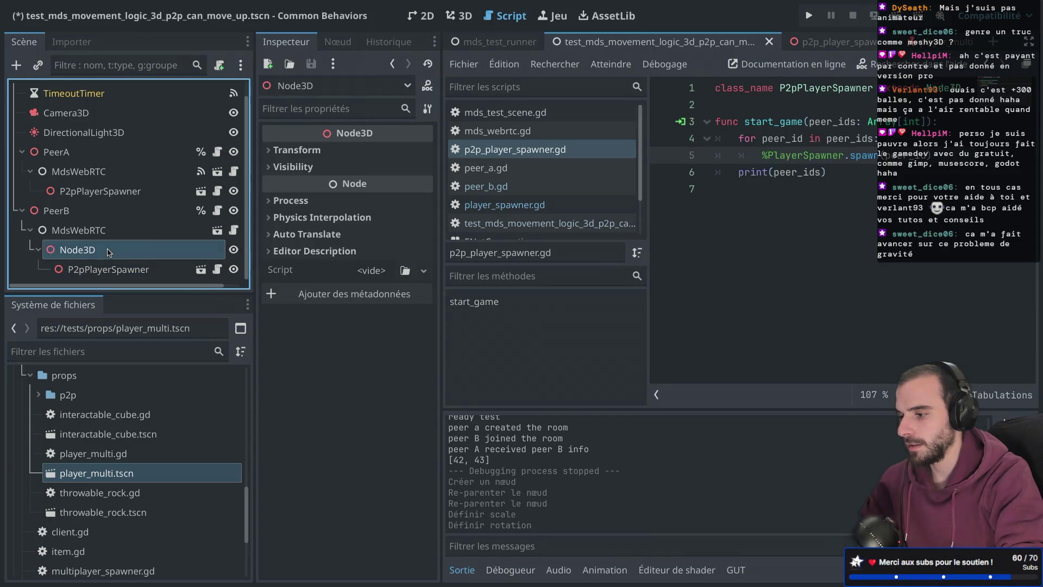
click(310, 150)
click(397, 273)
text(-1)
key(Return)
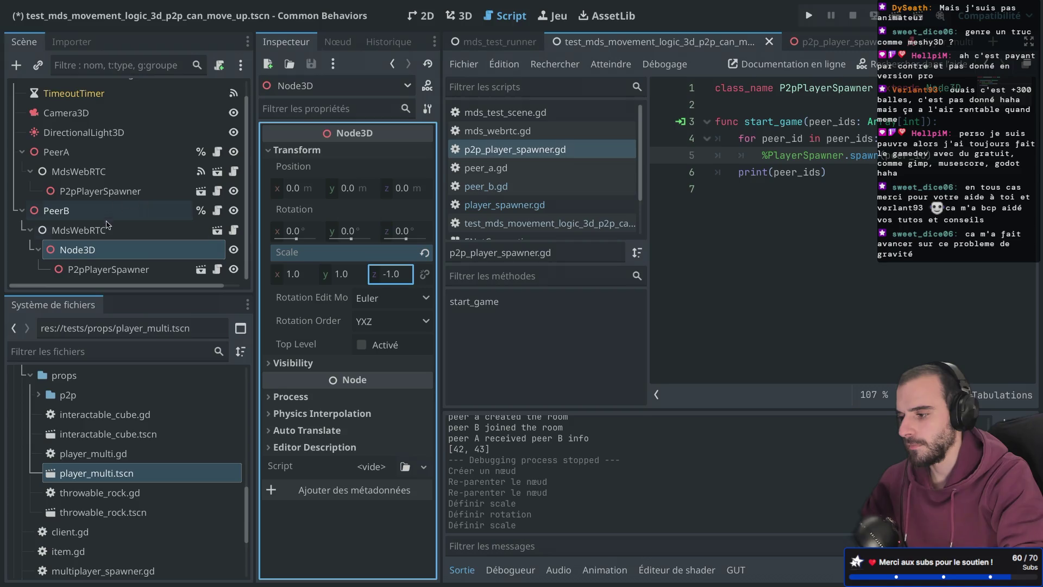
click(106, 173)
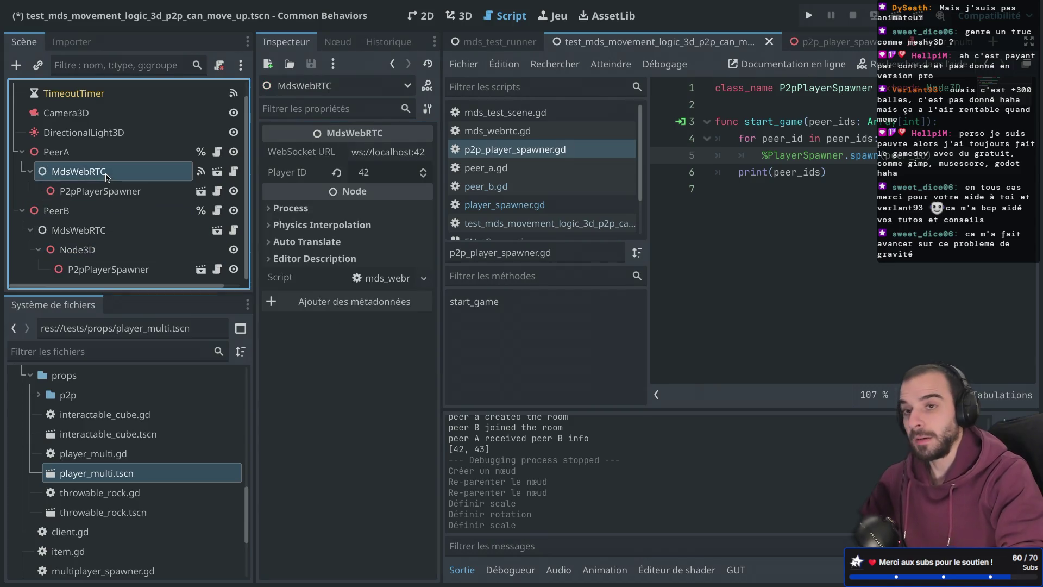
Add a Node3D under PeerA's MdsWebRTC and nest PeerA's P2pPlayerSpawner inside it
key(ctrl+a)
double_click(380, 233)
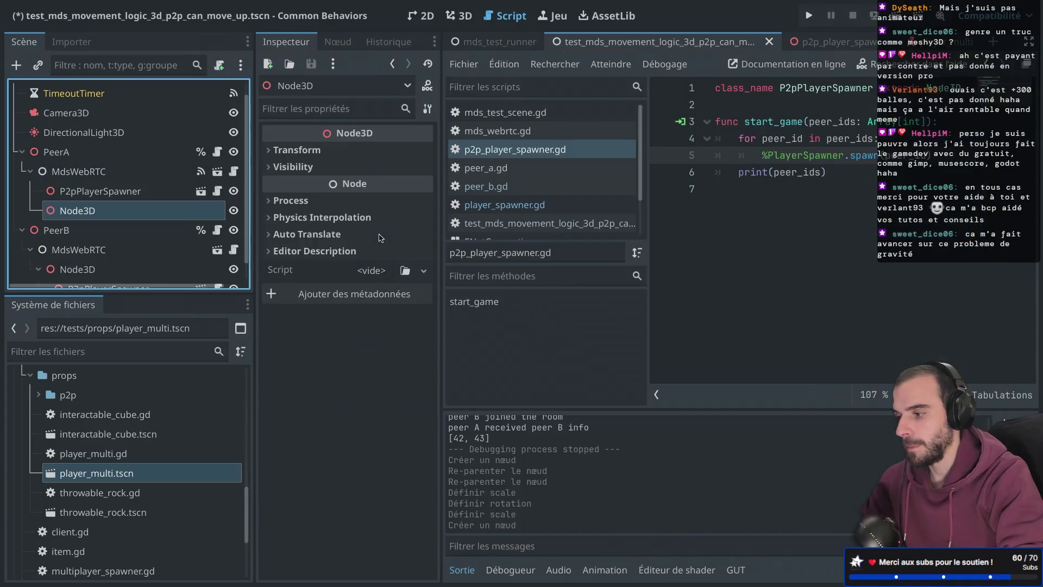
mouse_move(115, 210)
mouse_down()
mouse_move(109, 187)
mouse_move(104, 204)
mouse_move(98, 186)
mouse_move(96, 210)
mouse_move(95, 193)
mouse_up()
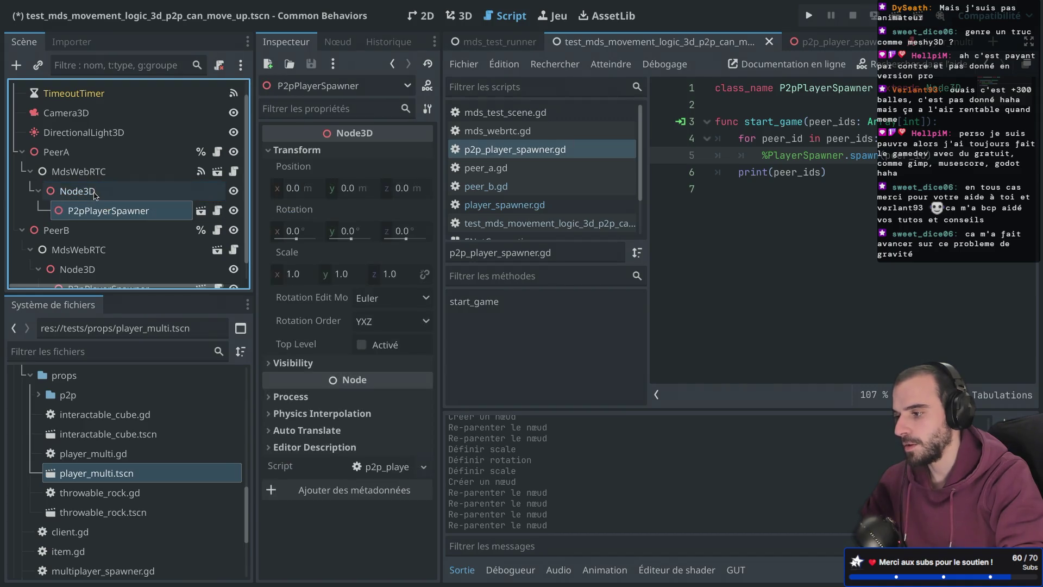
click(96, 194)
Check the spawner and PeerB's Node3D transforms, then save the scene and run the game
click(105, 215)
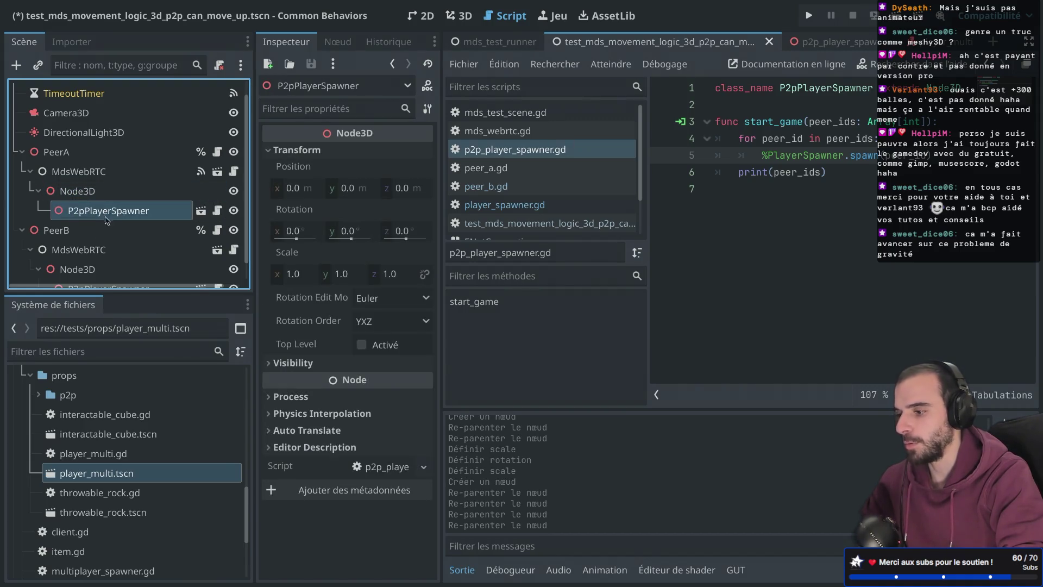
scroll(124, 217, down, 1)
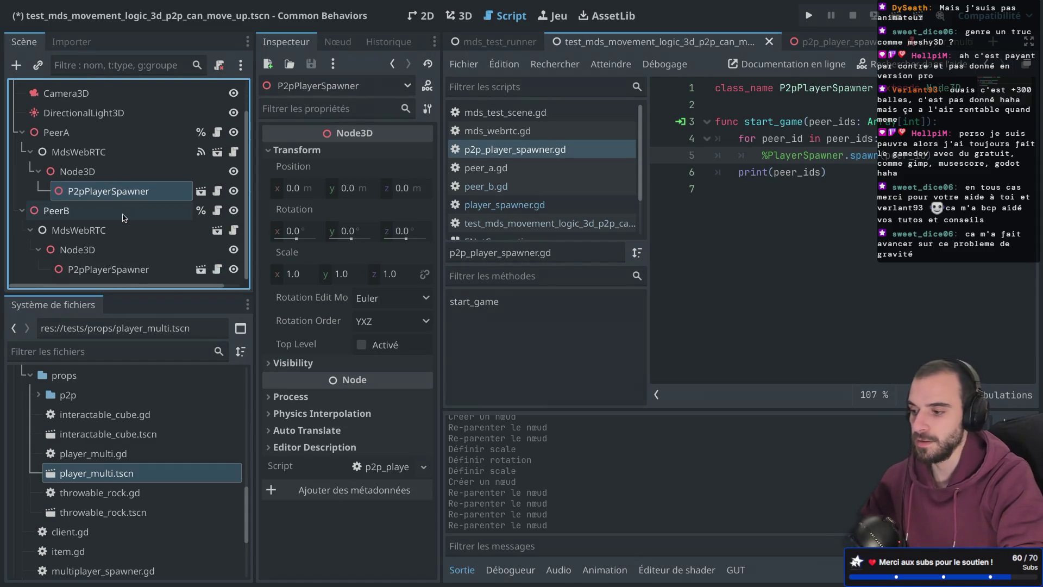
click(102, 253)
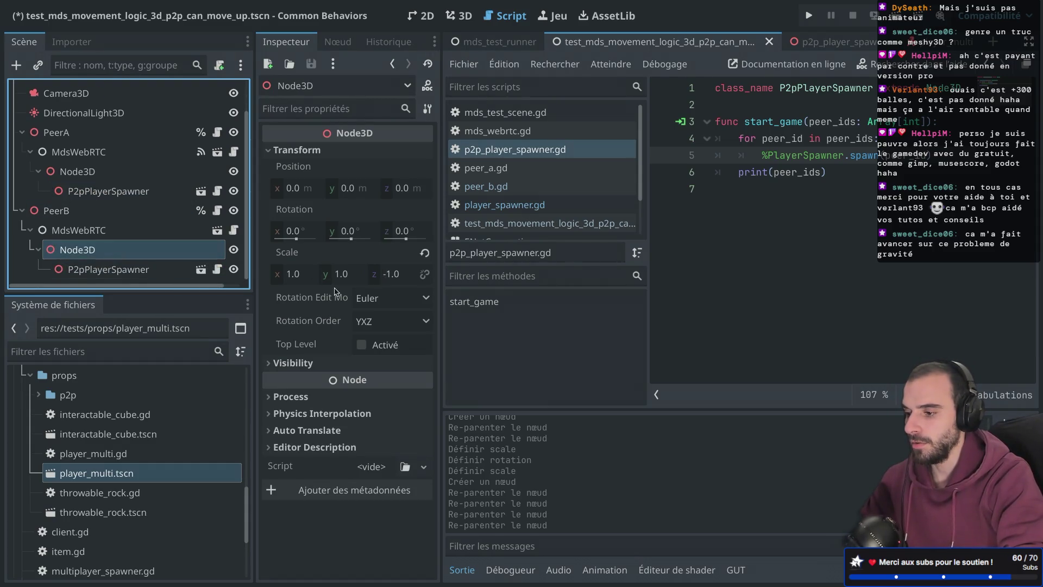
key(ctrl+s)
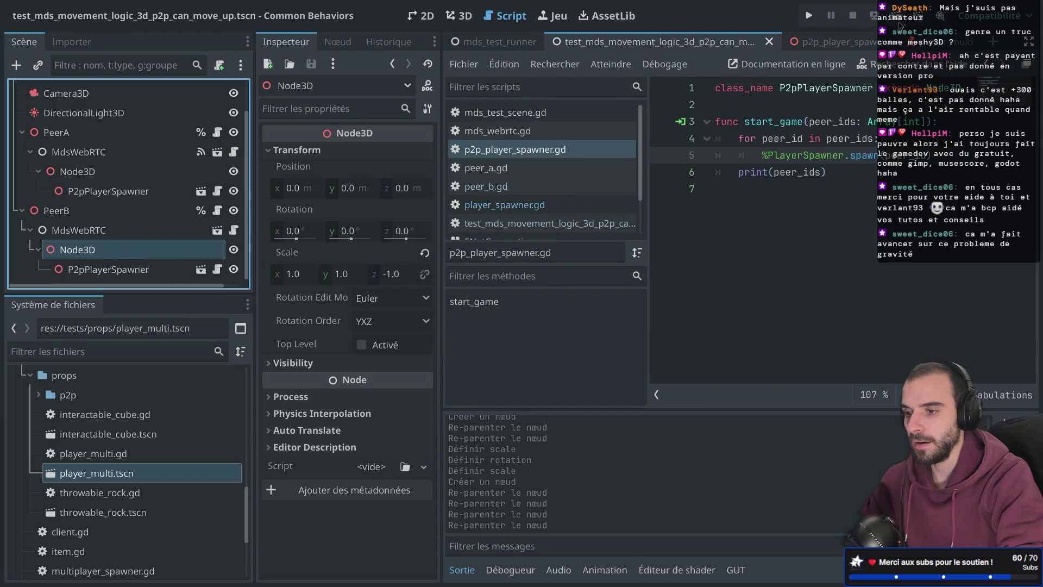
click(903, 21)
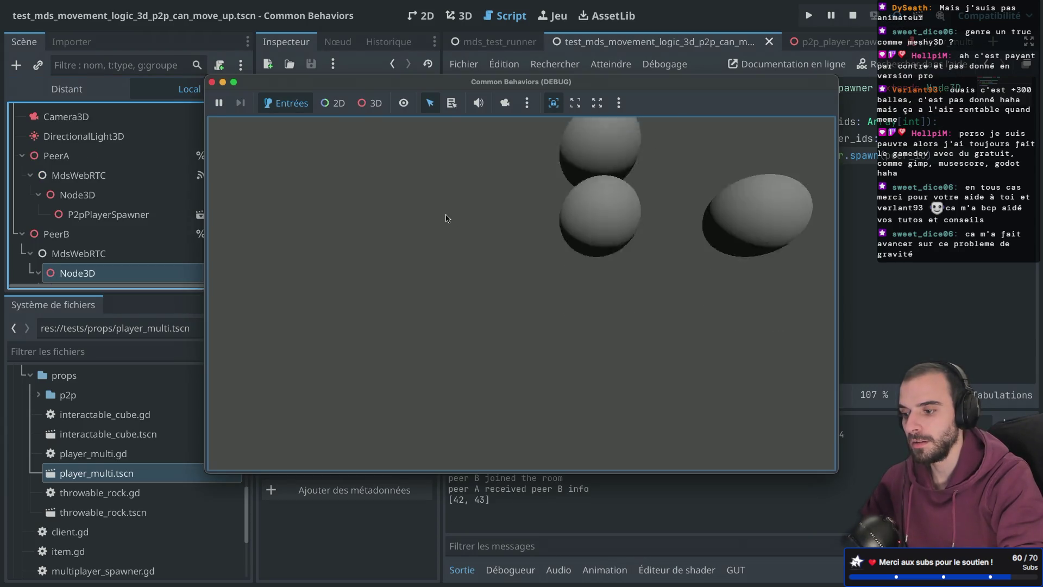
Stop the game, recheck PeerA's and PeerB's Node3D nodes, and relaunch it
click(212, 82)
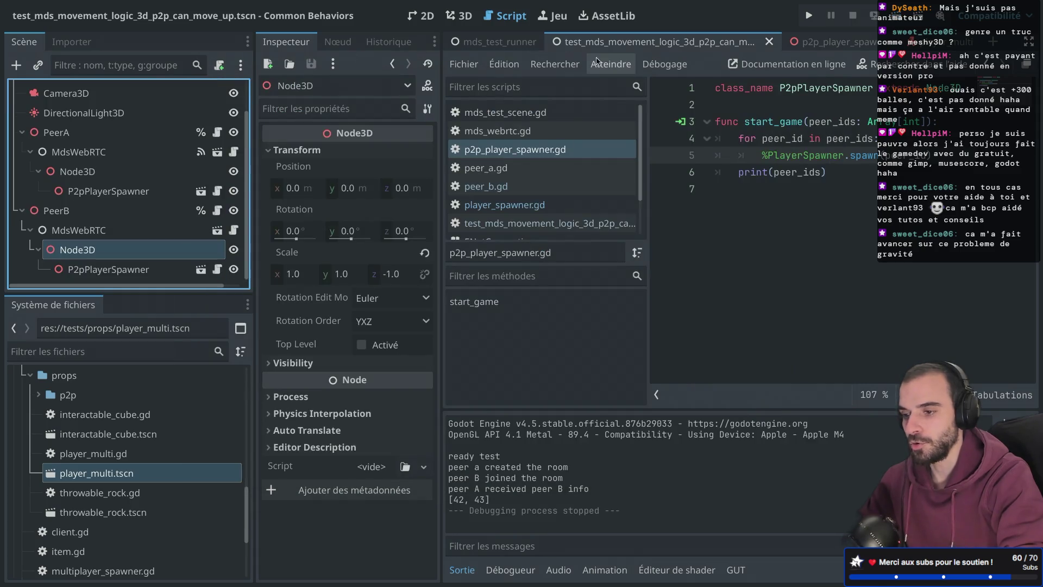
click(126, 177)
click(116, 253)
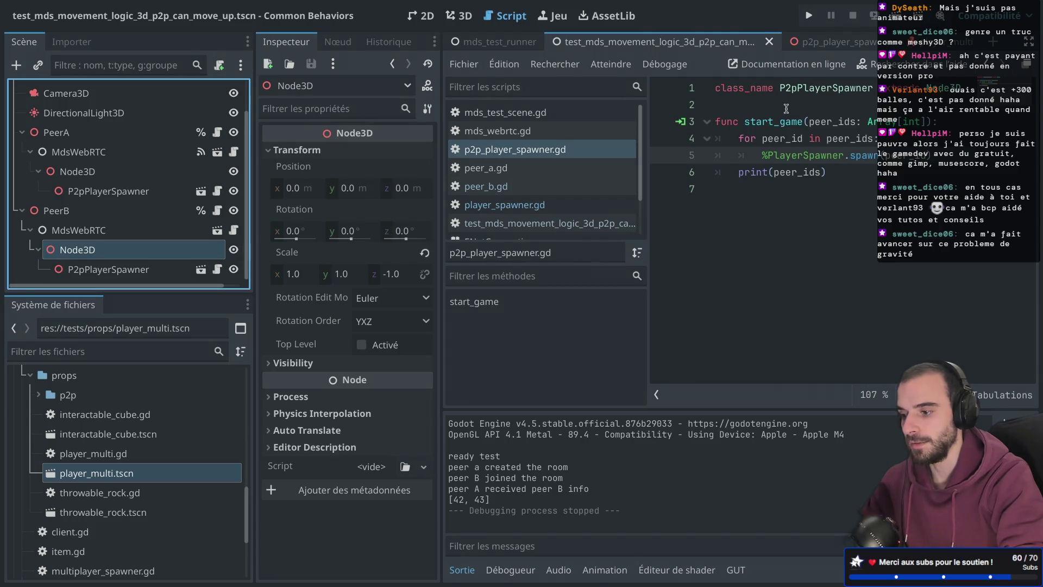
click(903, 20)
In the Remote tree, inspect PeerB's live Node3D (z rotation -180°, scale -1), then stop the run
click(66, 88)
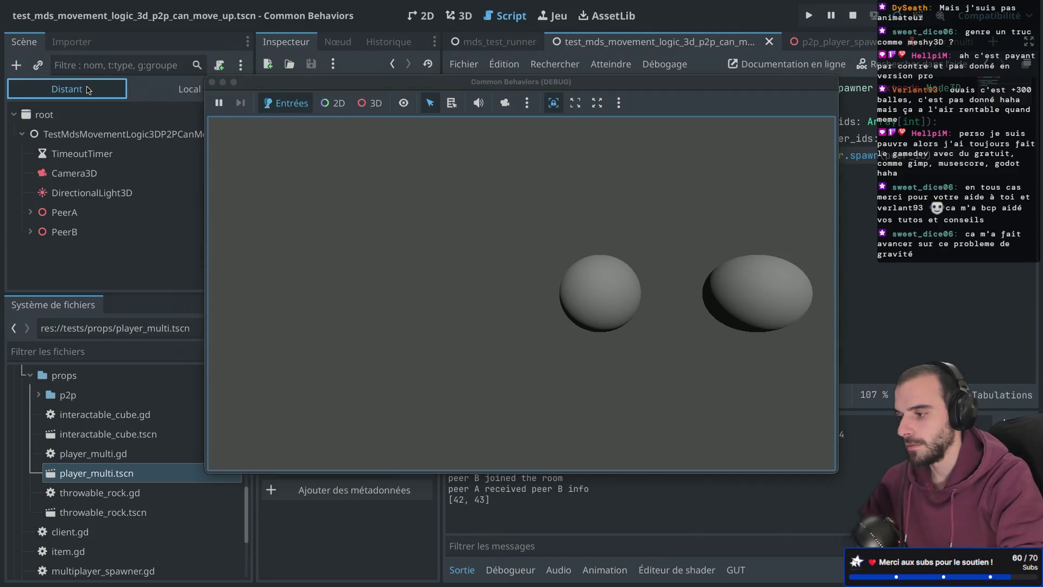
click(64, 231)
click(87, 251)
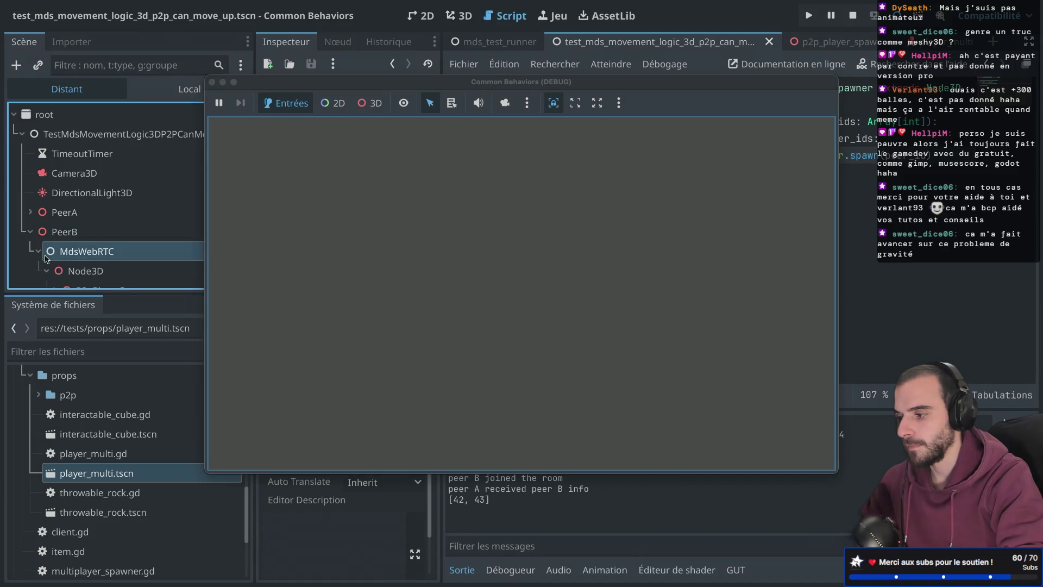
click(63, 270)
drag(307, 88, 622, 91)
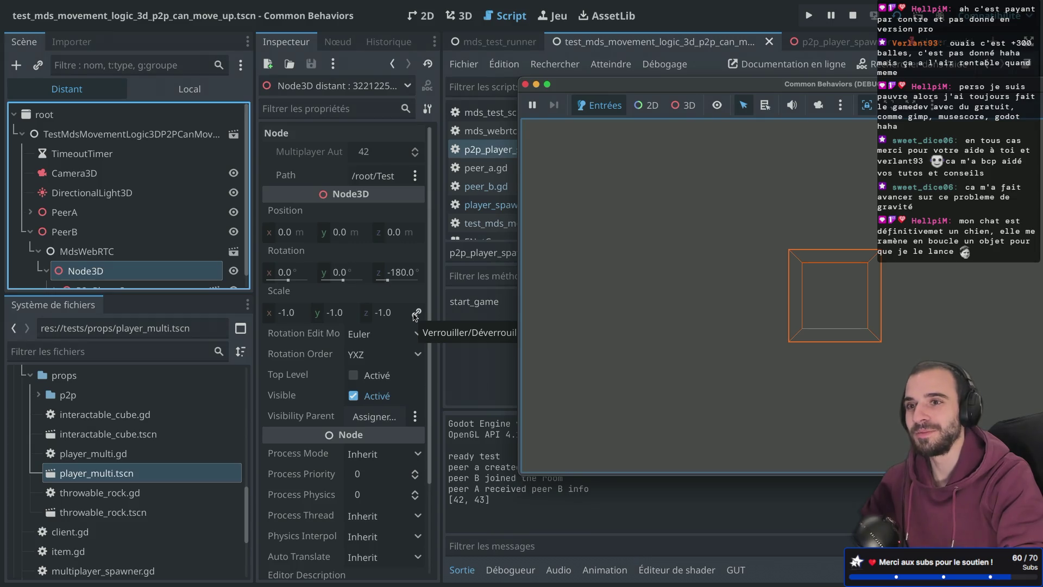
click(526, 86)
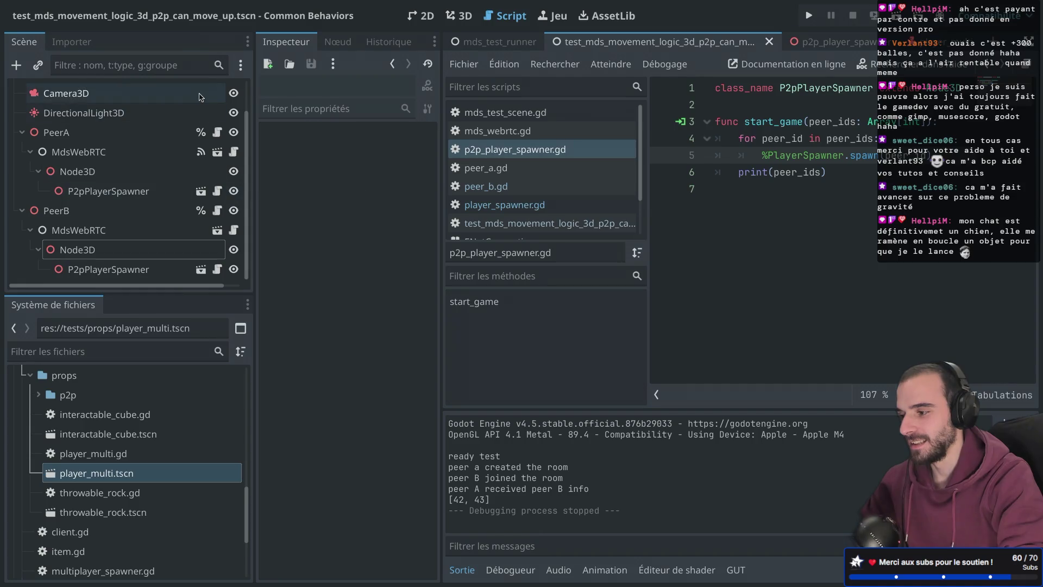
Set PeerB's Node3D scale z back to 1 and x to -1, then run the scene with F6
click(100, 249)
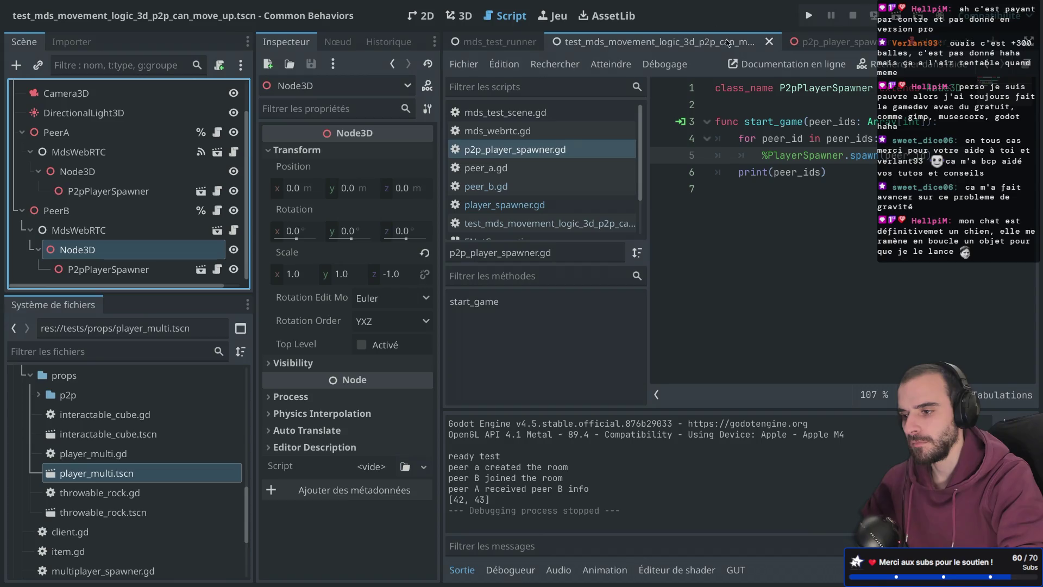
click(466, 18)
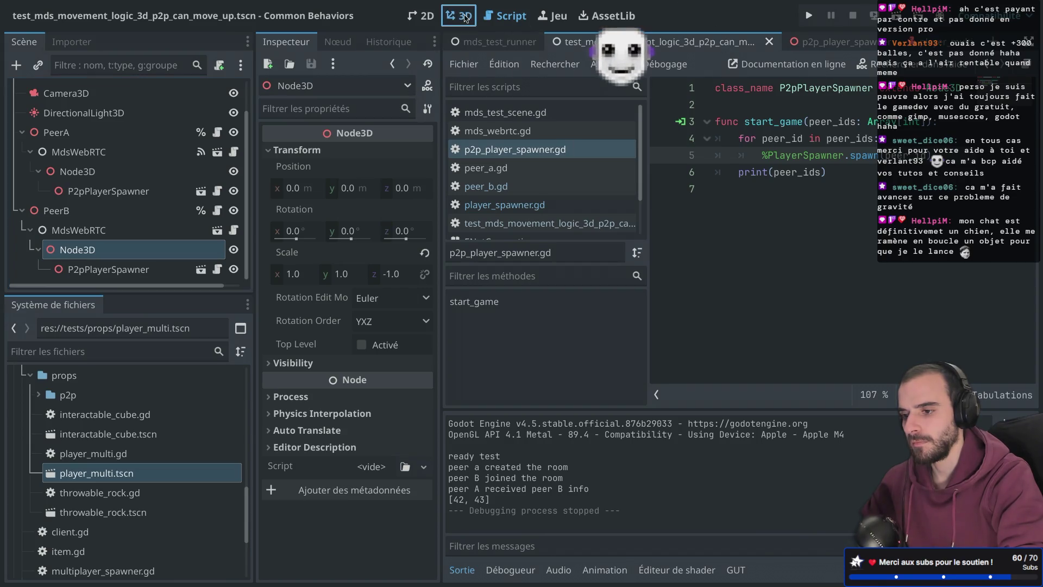
click(494, 16)
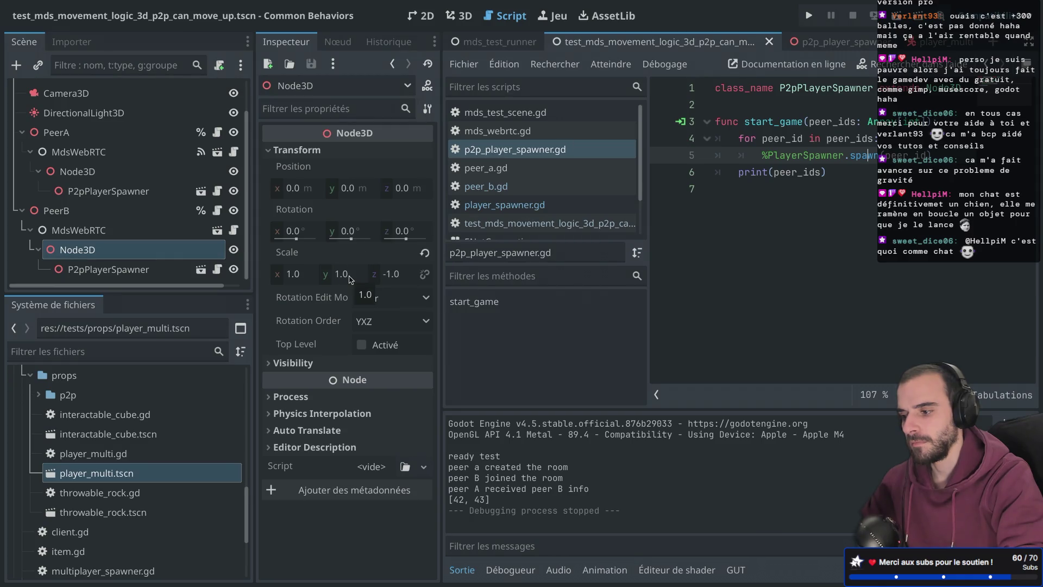
click(393, 274)
text(1)
key(Return)
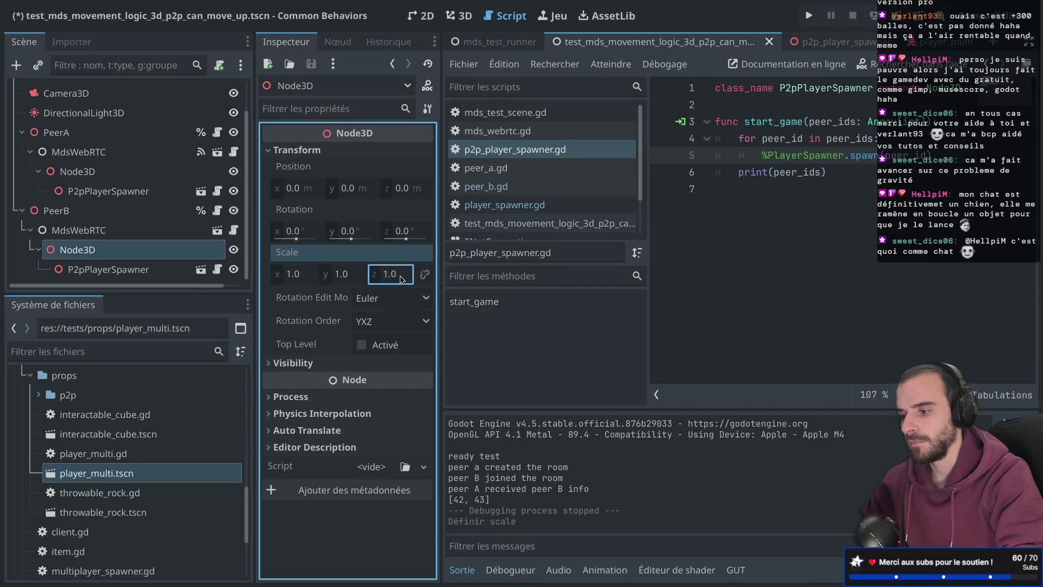
click(304, 274)
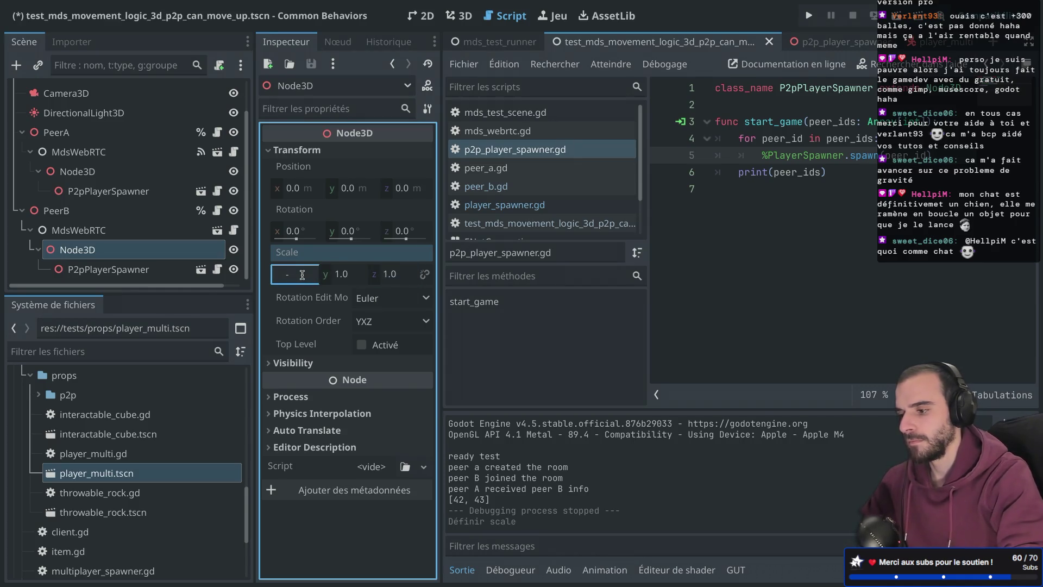
text(-1)
key(Return)
key(F6)
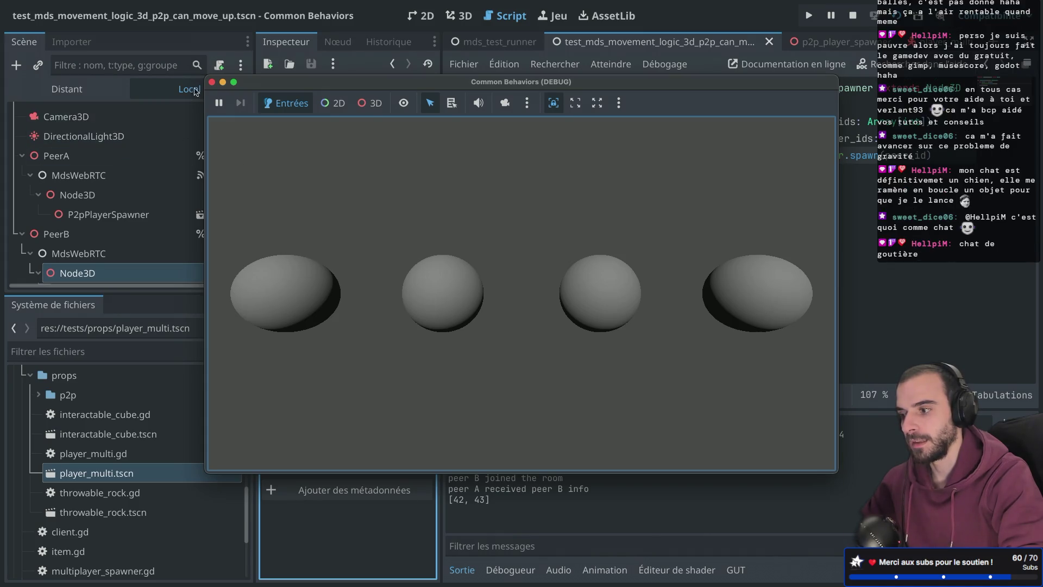
Stop the game and move both P2pPlayerSpawners directly under their MdsWebRTC nodes
click(211, 82)
key(ctrl+v)
drag(97, 251, 93, 242)
drag(98, 191, 88, 166)
Reset PeerB's spawner rotation and scale, set its x scale to -1, then test-run and stop
click(102, 250)
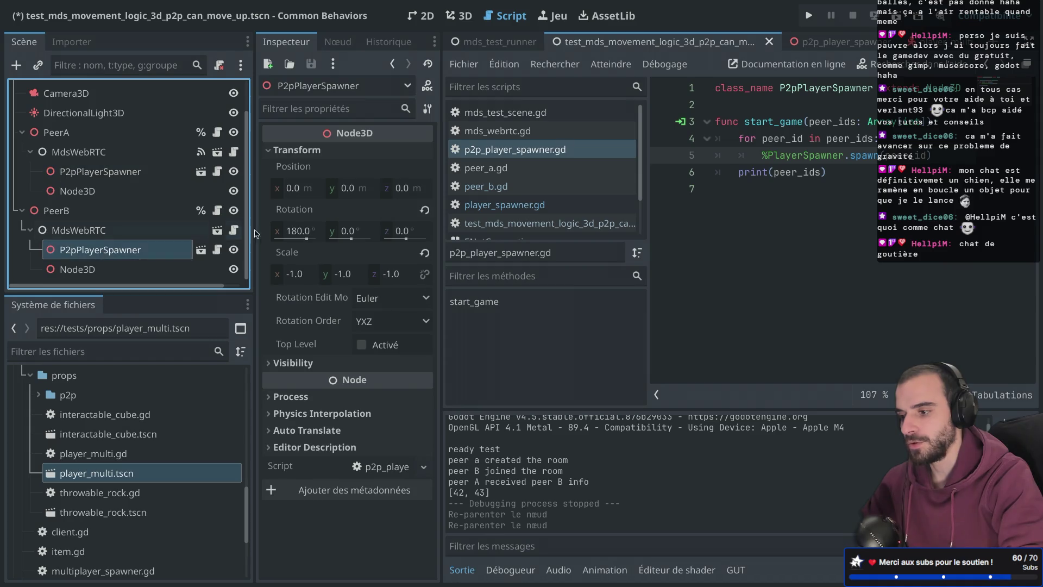
click(424, 210)
click(426, 253)
click(299, 279)
text(-1)
key(Return)
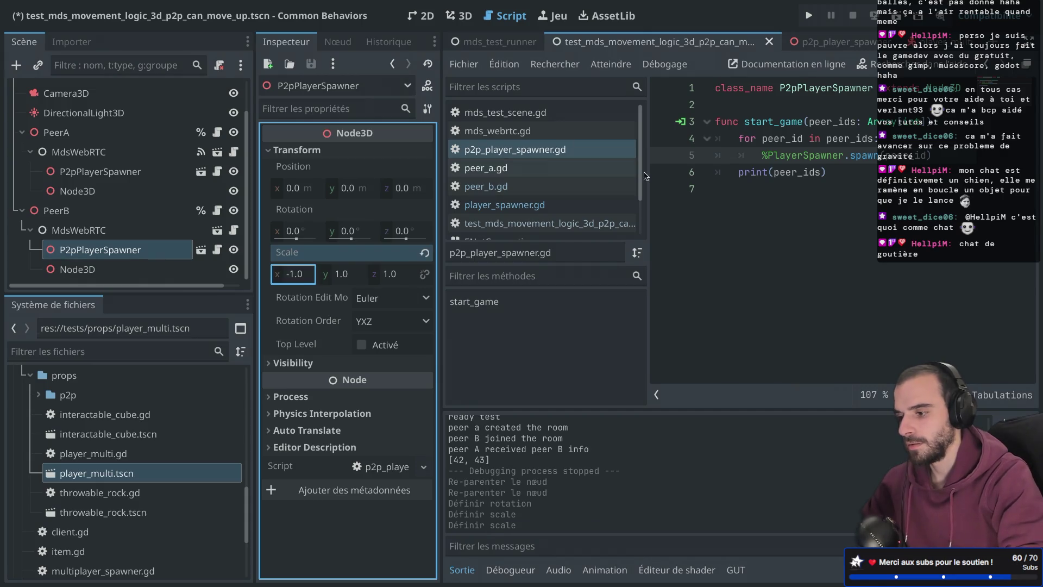
click(904, 19)
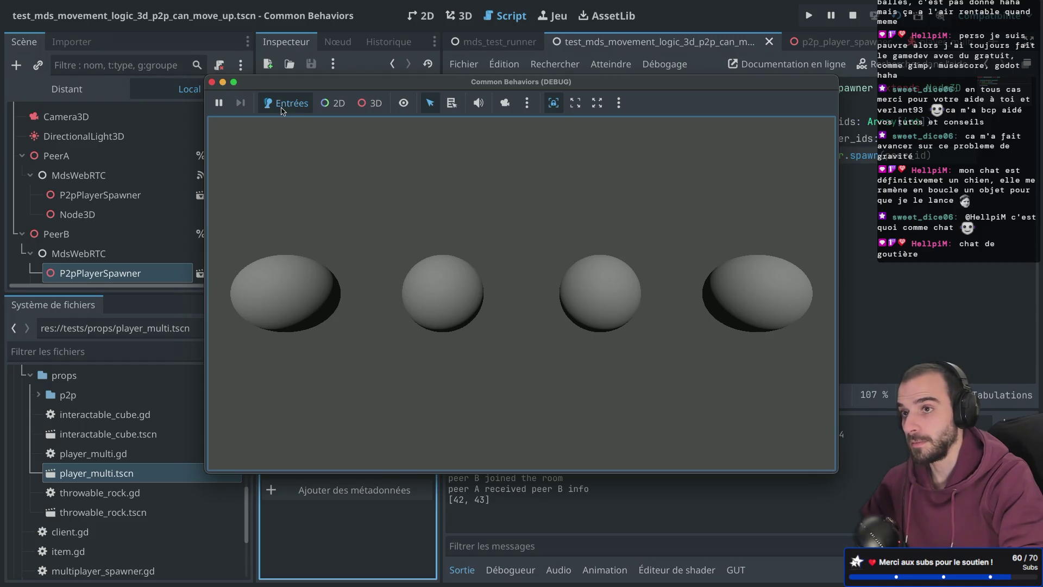
click(212, 82)
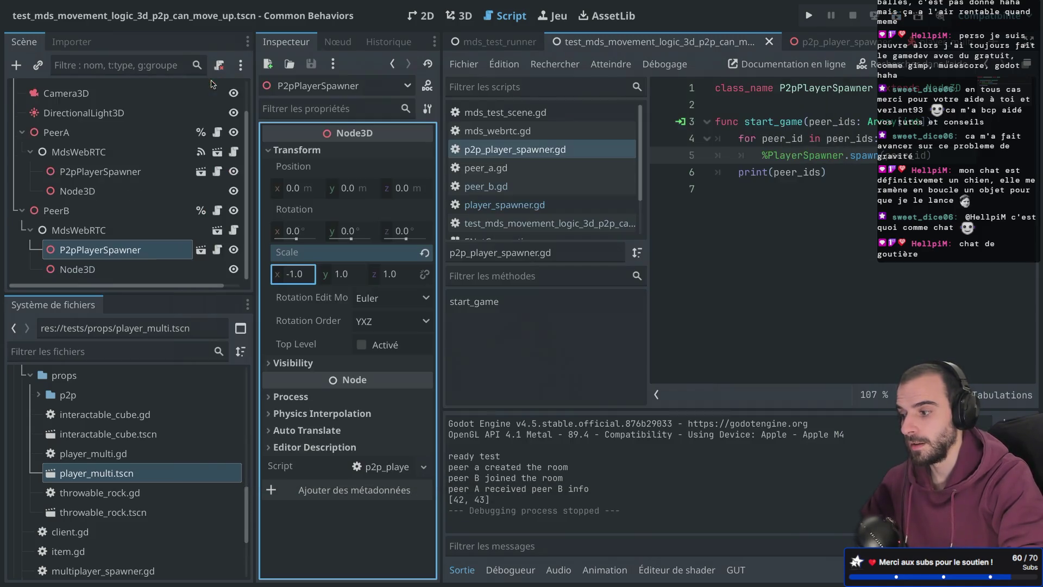
Delete the leftover Node3D wrappers under PeerB and PeerA via Supprimer, confirming each
click(115, 269)
right_click(115, 269)
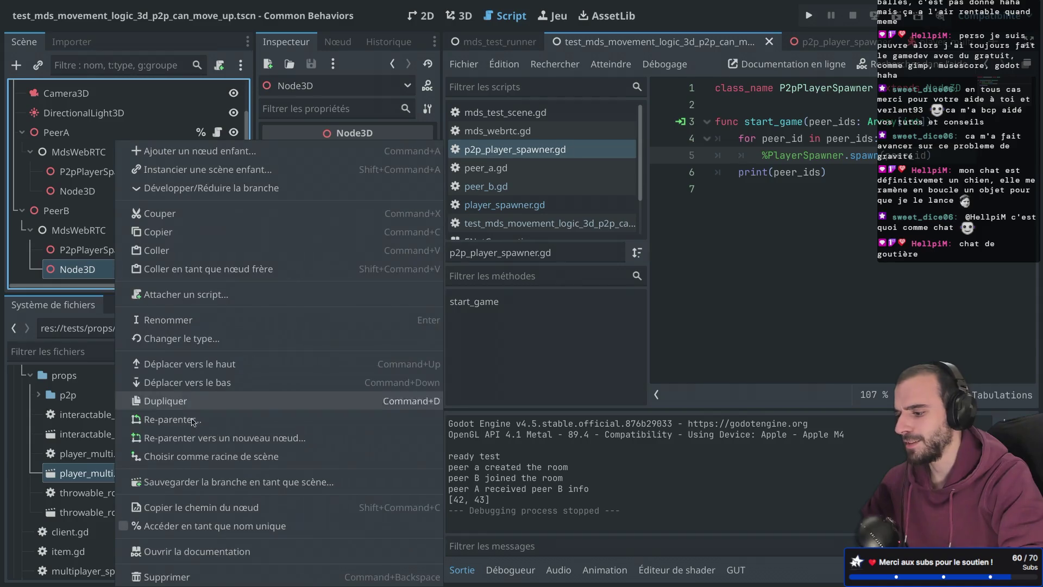
click(175, 574)
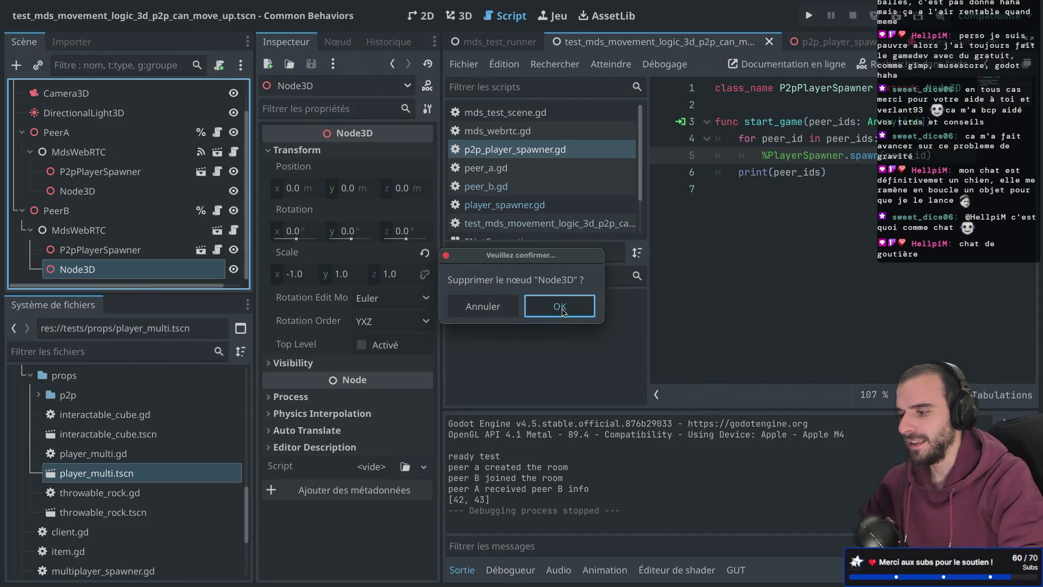
click(560, 305)
click(132, 210)
right_click(132, 211)
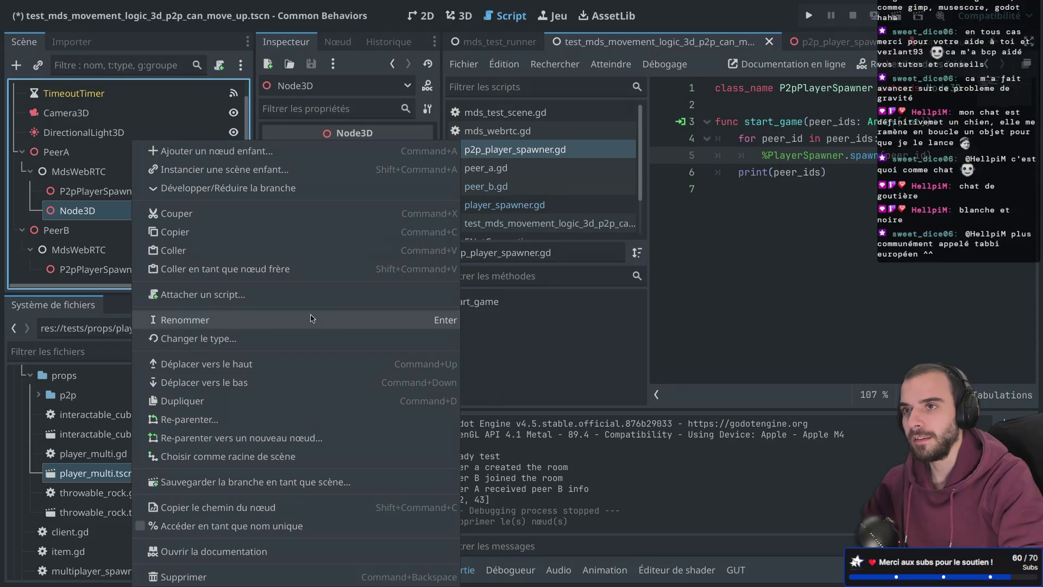
click(241, 577)
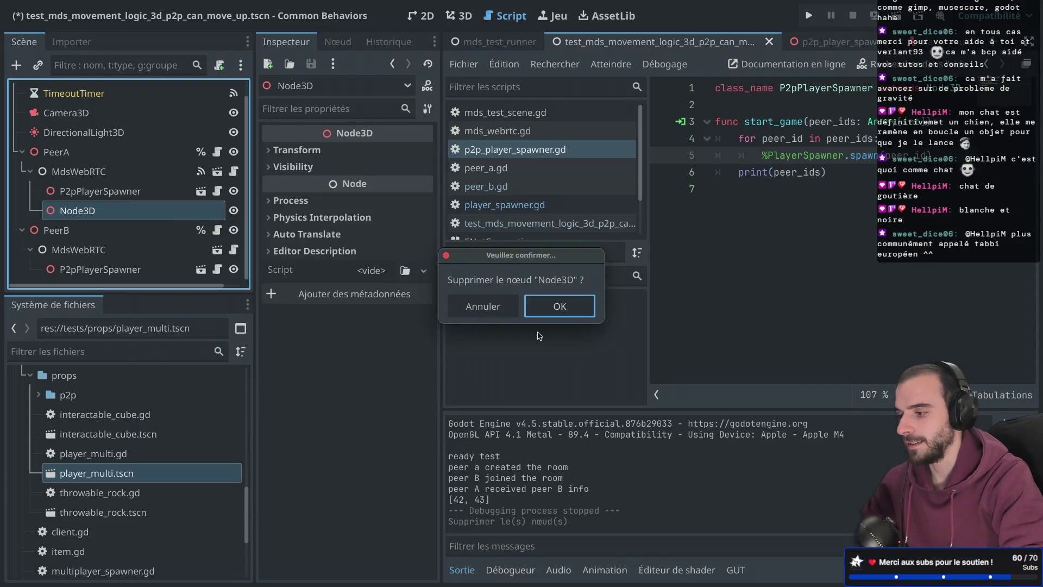
click(569, 303)
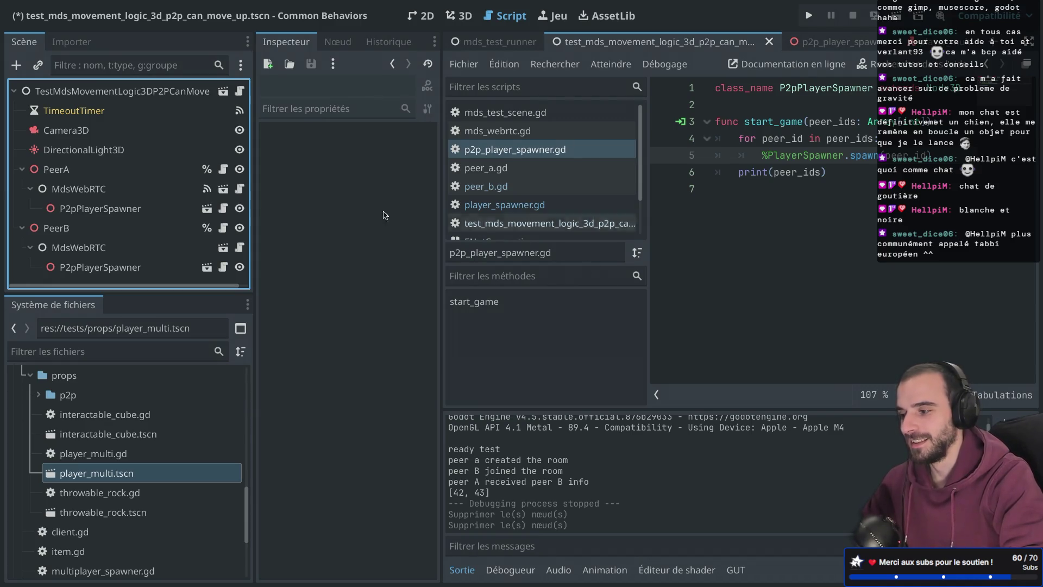
Check both P2pPlayerSpawners, verifying PeerB's x scale of -1
click(133, 267)
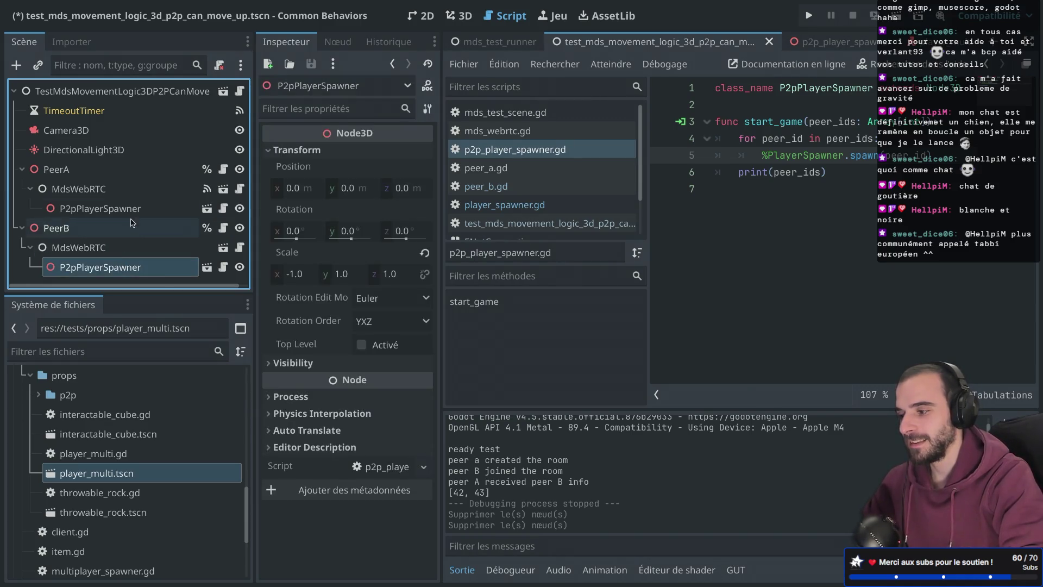
click(136, 209)
click(135, 270)
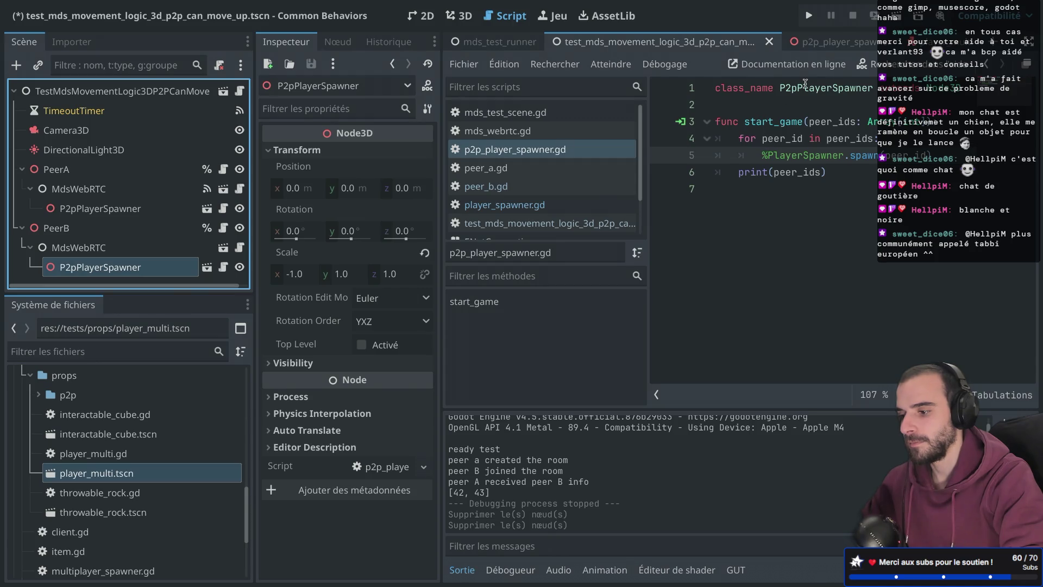
Launch the debug run, which shows four player spheres in two separated pairs
click(897, 17)
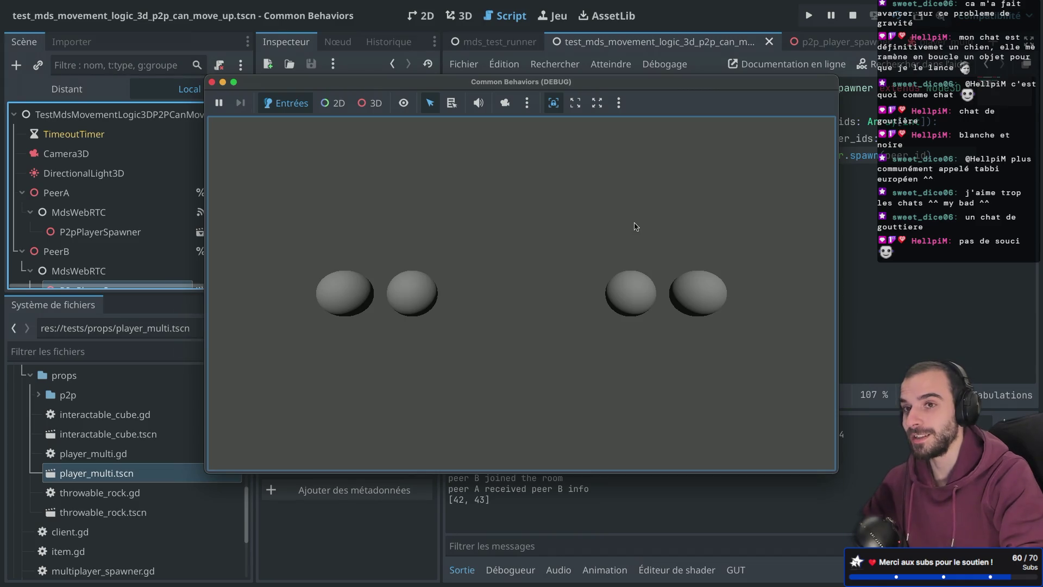
key(super+Tab)
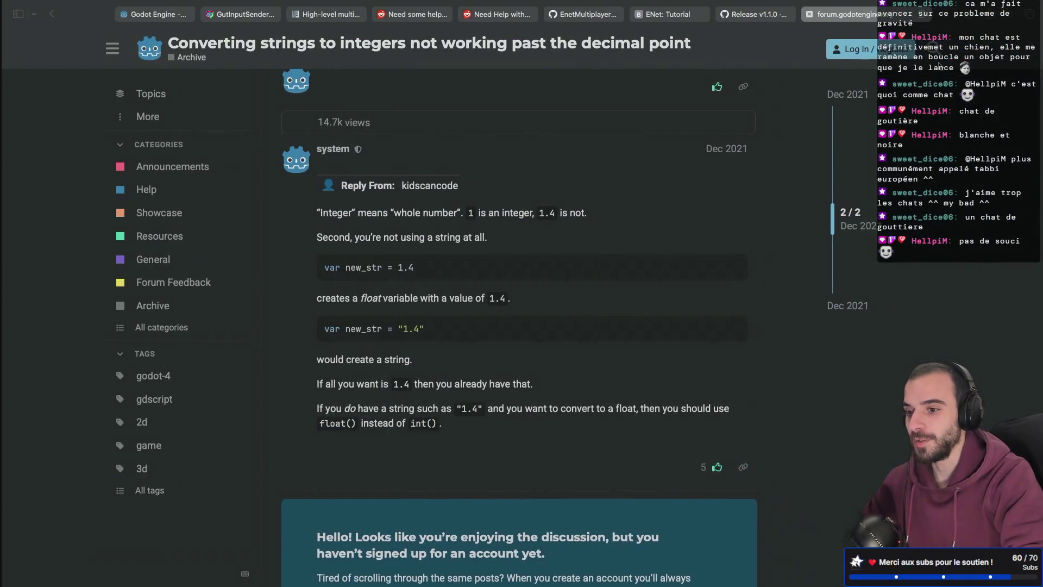
key(super+t)
text(tabbi euro)
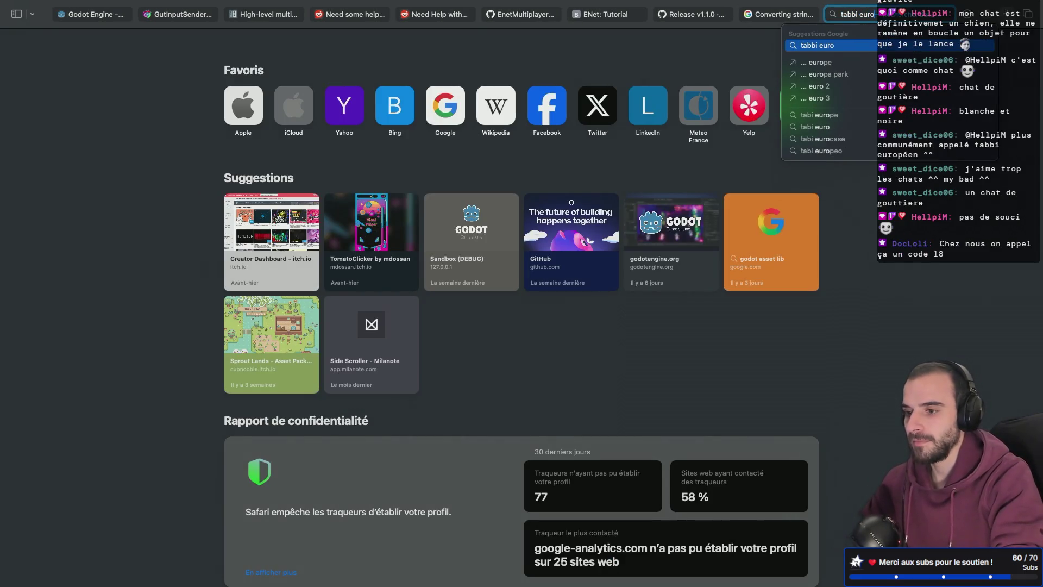
text(peen)
key(Return)
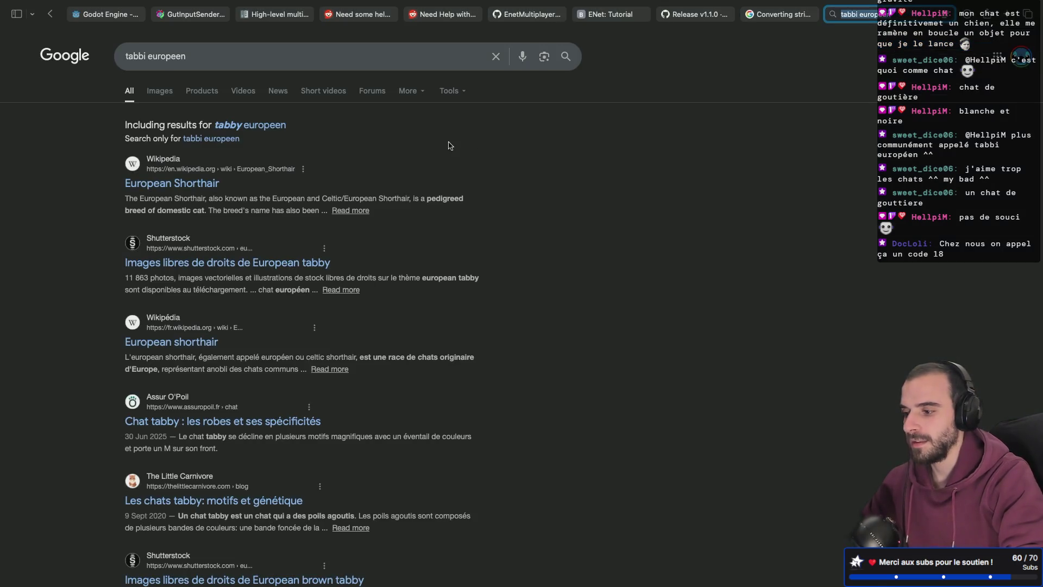
click(270, 128)
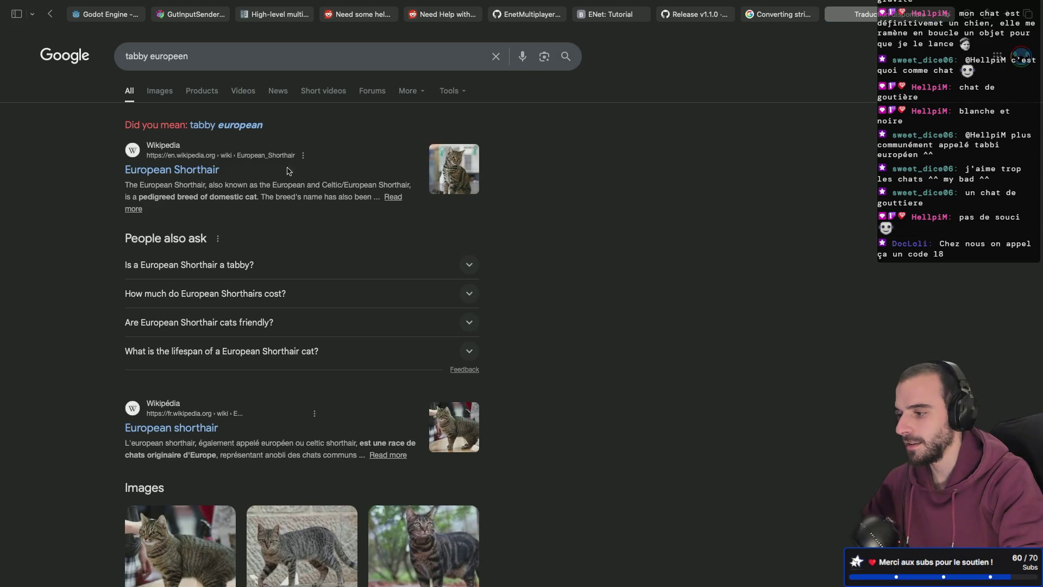
click(239, 129)
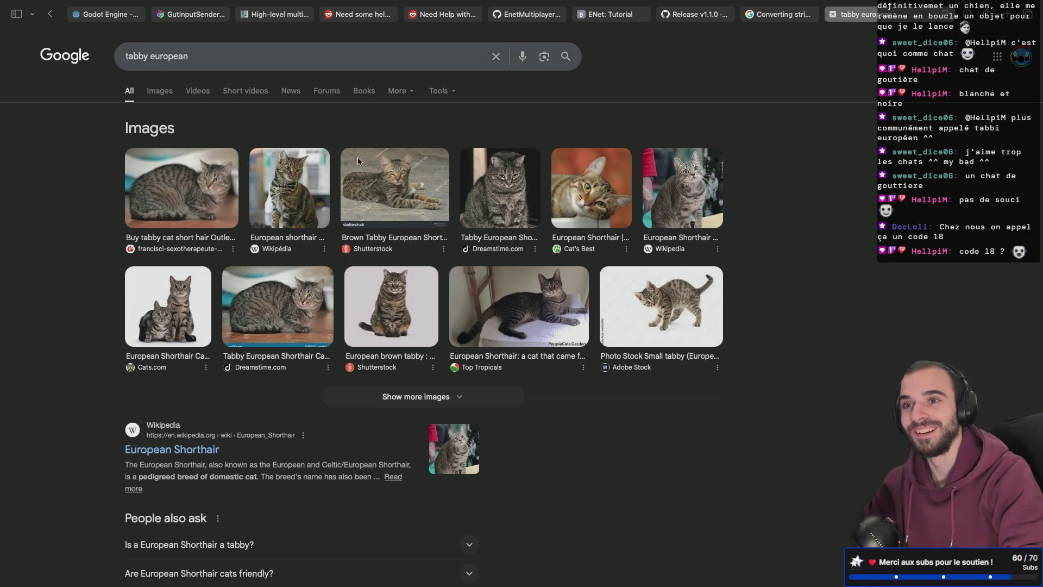
click(834, 16)
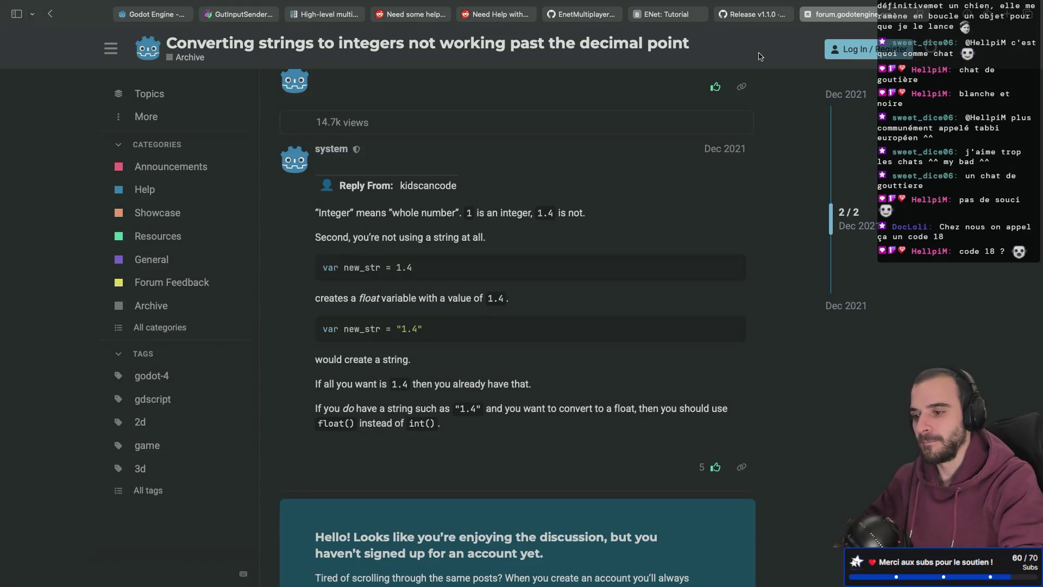
key(super+Tab)
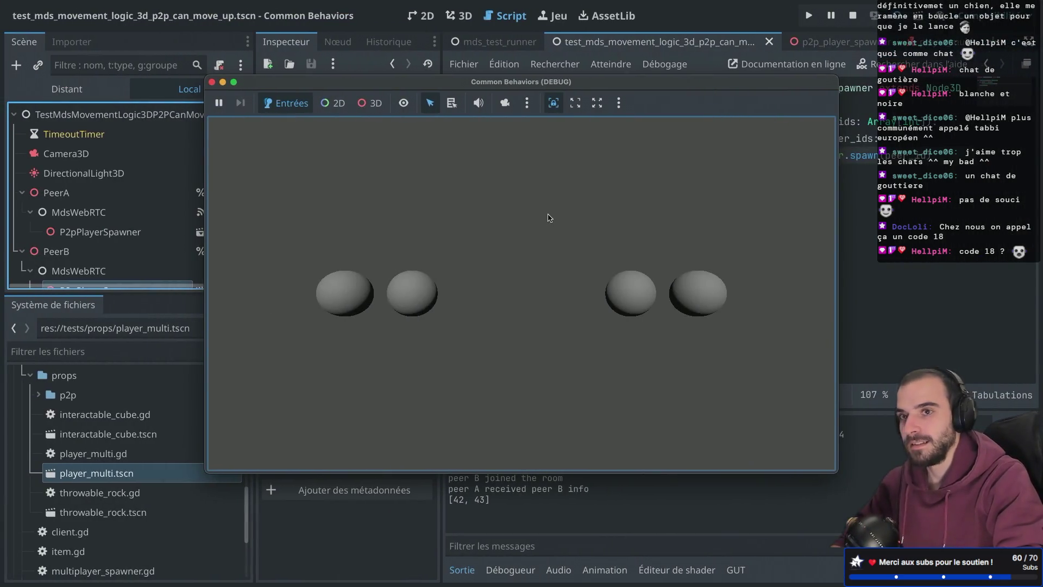
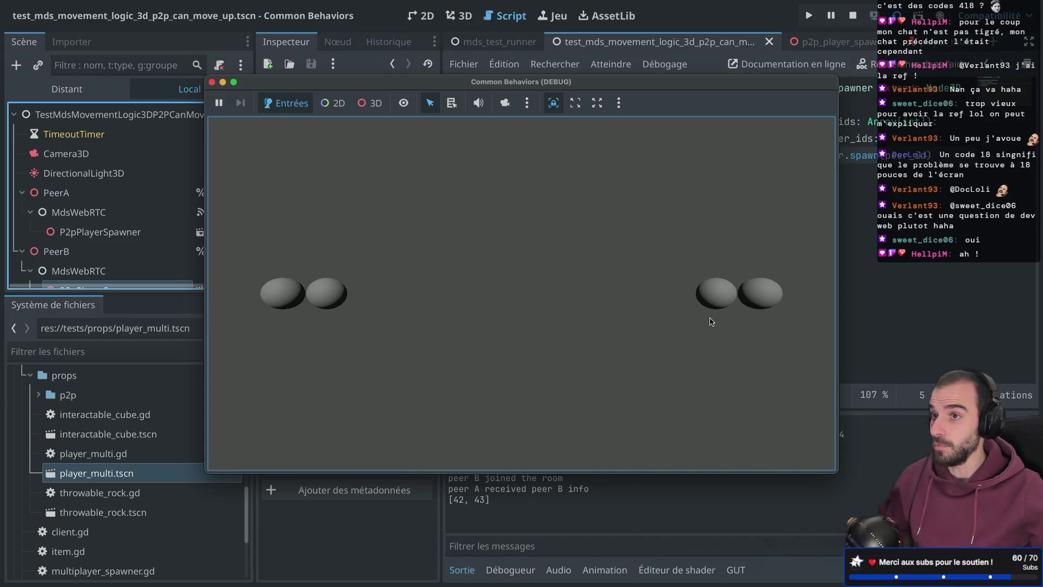
Switch from the Godot test to Safari and open a new blank tab
key(super+Tab)
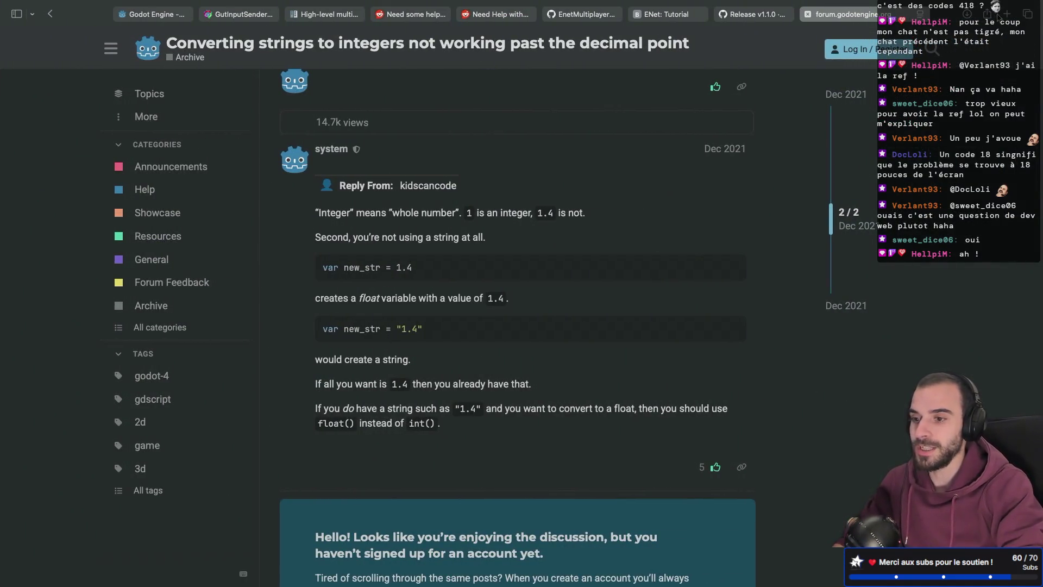
click(1010, 13)
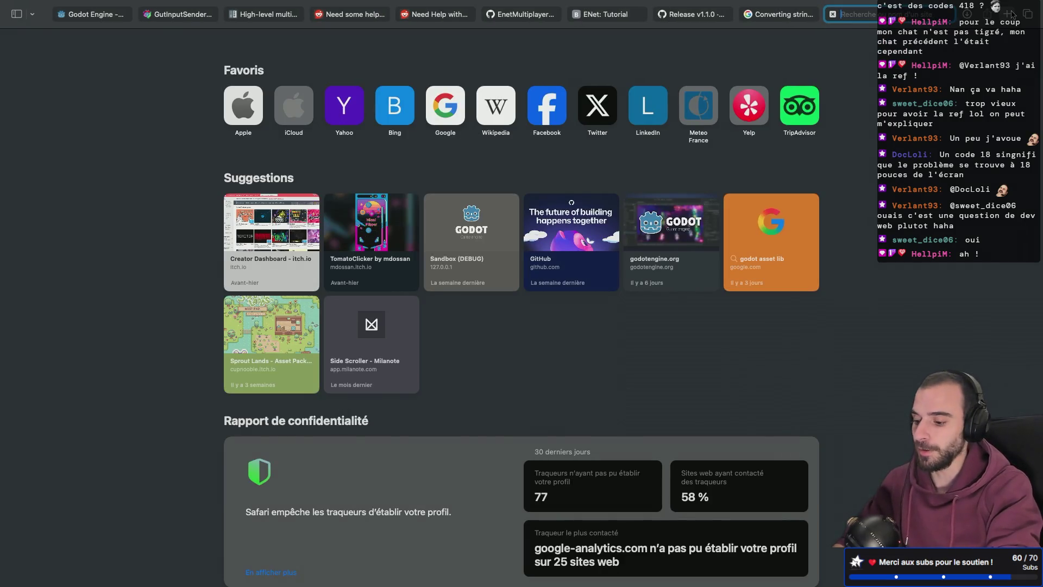
Search for '418 http' and open the MDN '418 I'm a teapot' result
text(418)
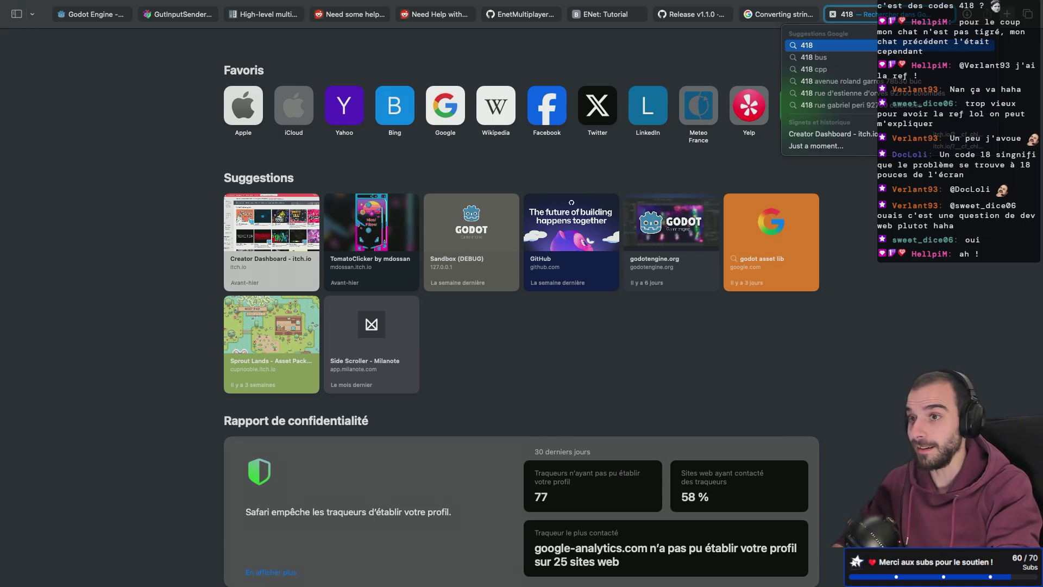
text(http)
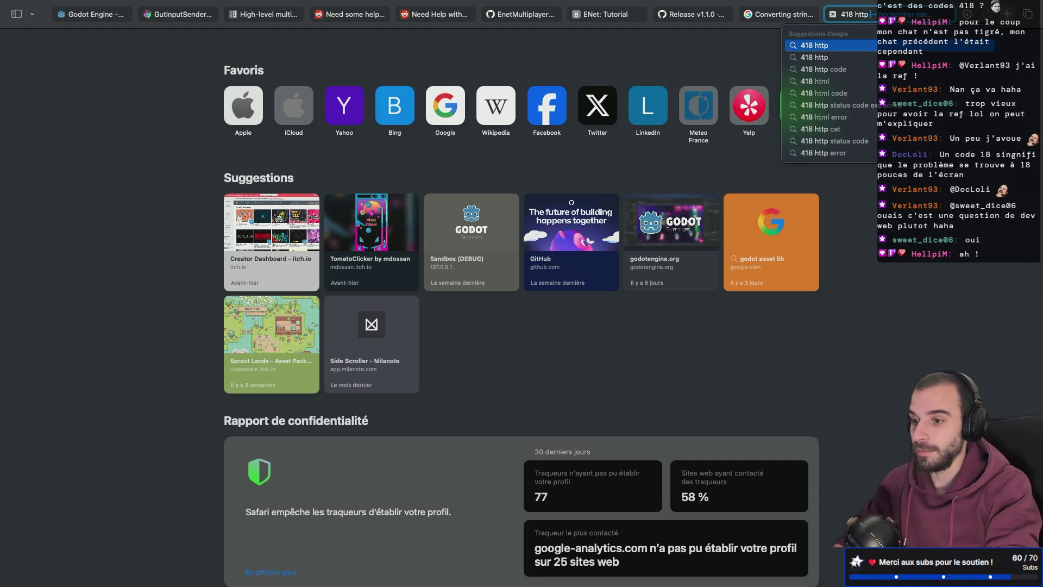
key(Return)
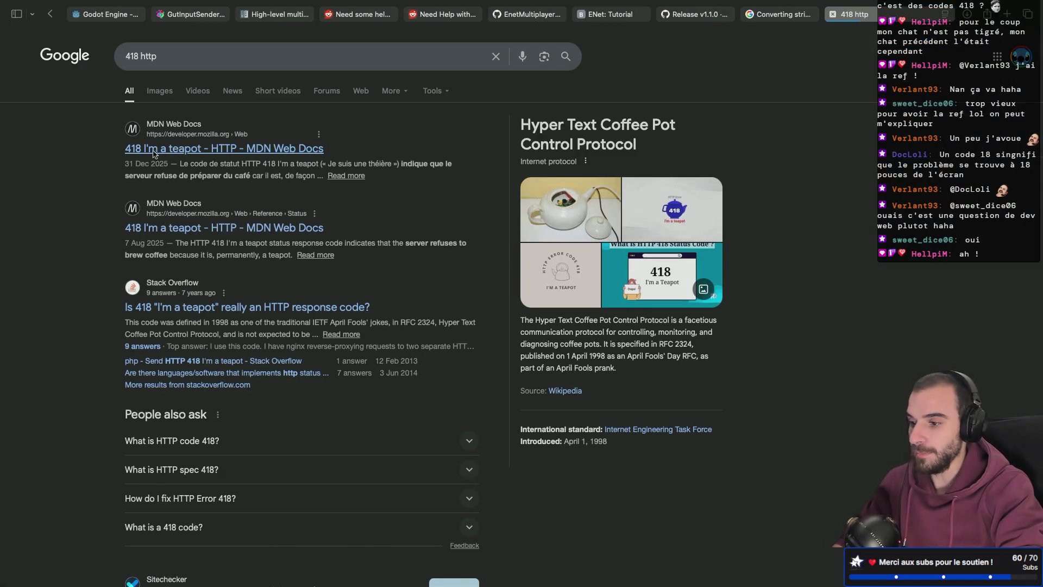
click(184, 153)
scroll(315, 377, down, 1)
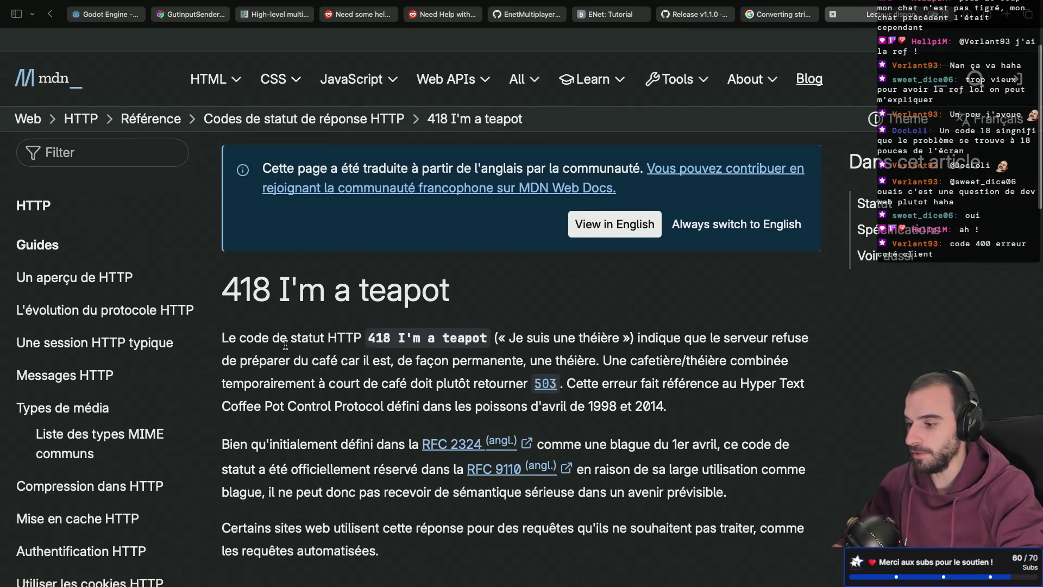
scroll(286, 345, down, 3)
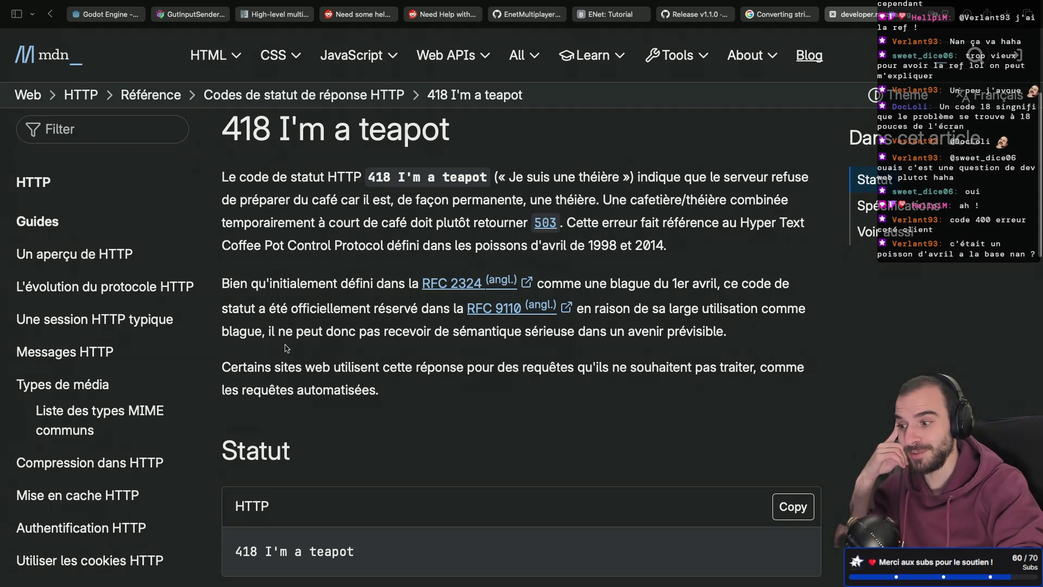
scroll(287, 348, up, 1)
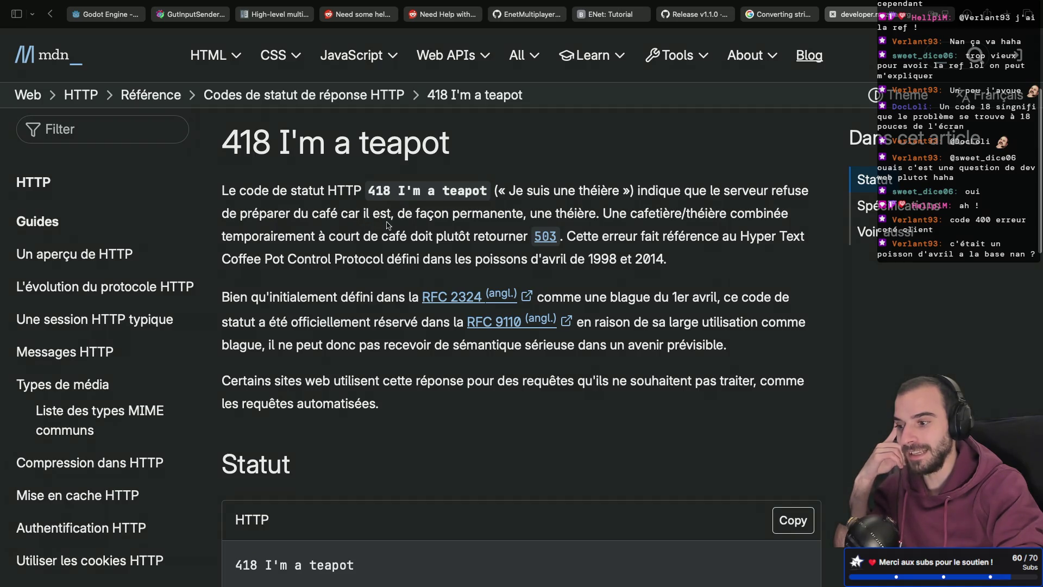
drag(534, 214, 596, 217)
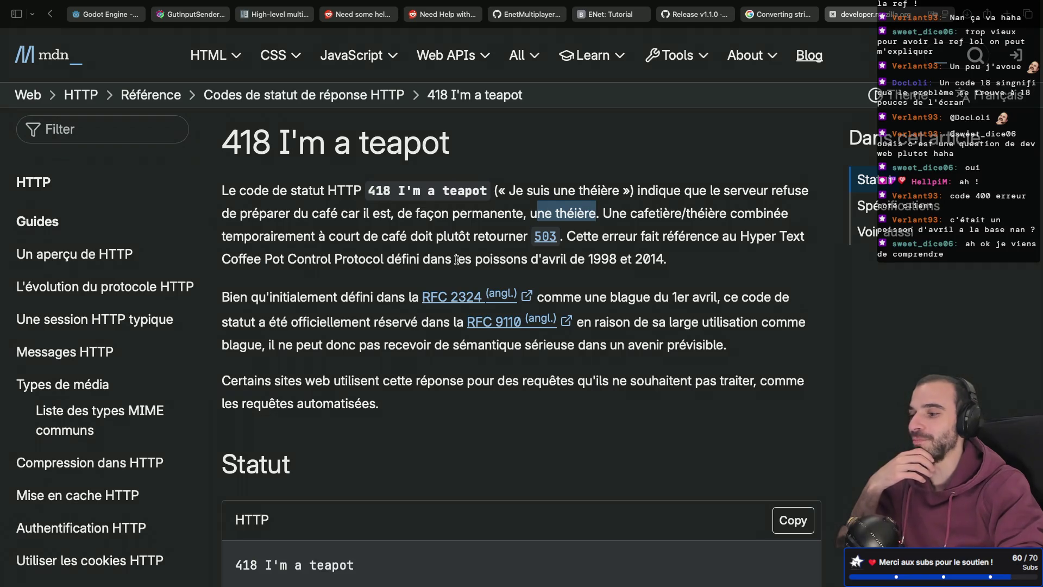
drag(586, 259, 668, 259)
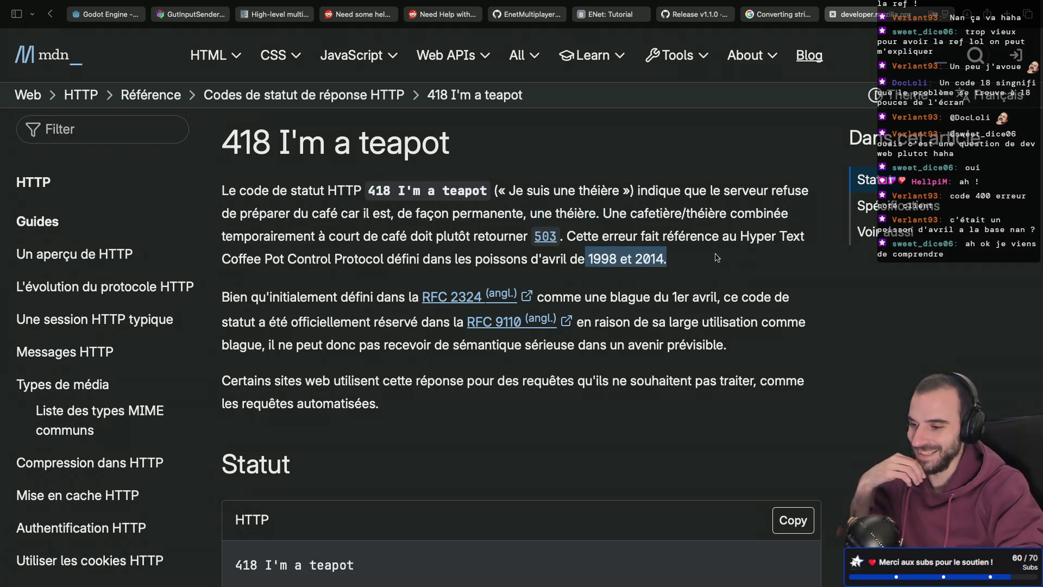
mouse_move(741, 237)
mouse_down()
mouse_move(368, 268)
mouse_move(393, 259)
mouse_up()
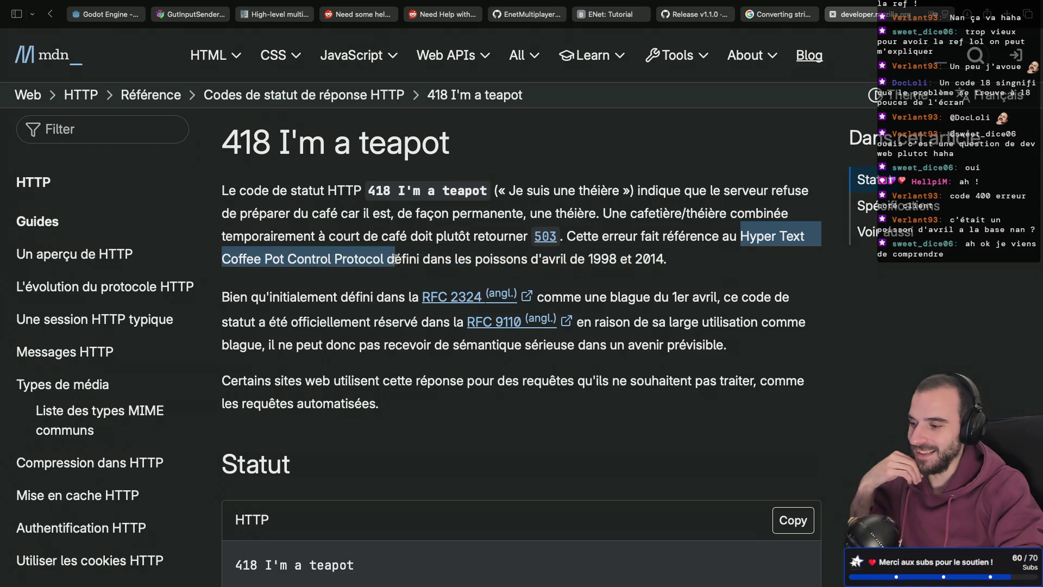
scroll(397, 257, down, 1)
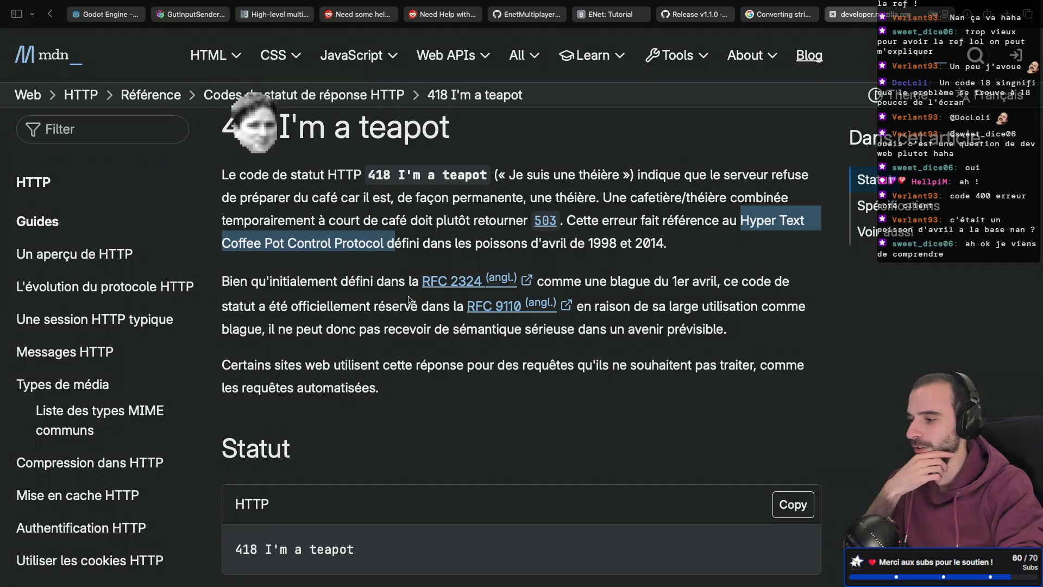
scroll(341, 283, down, 1)
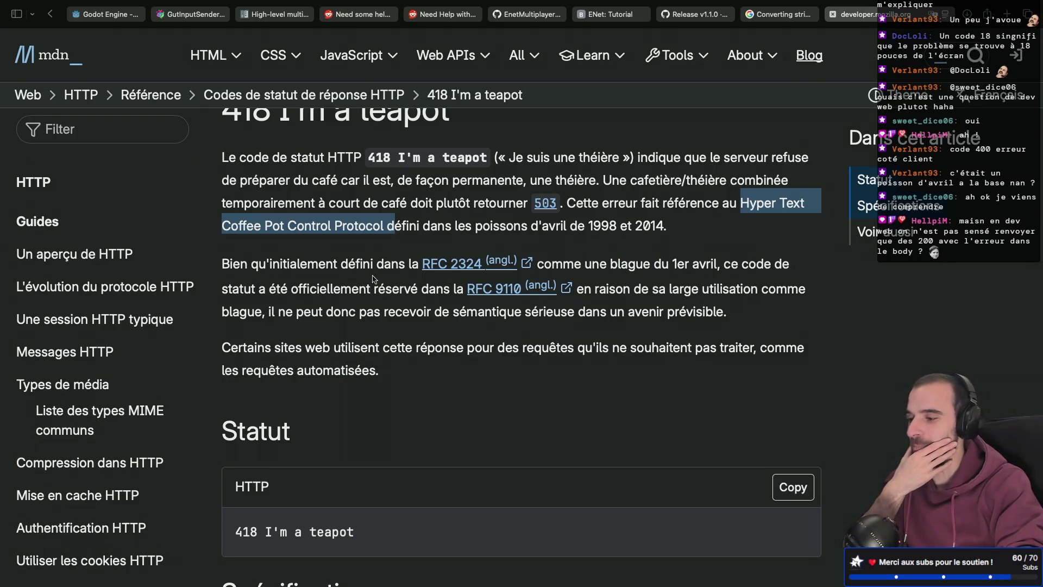
drag(239, 312, 235, 291)
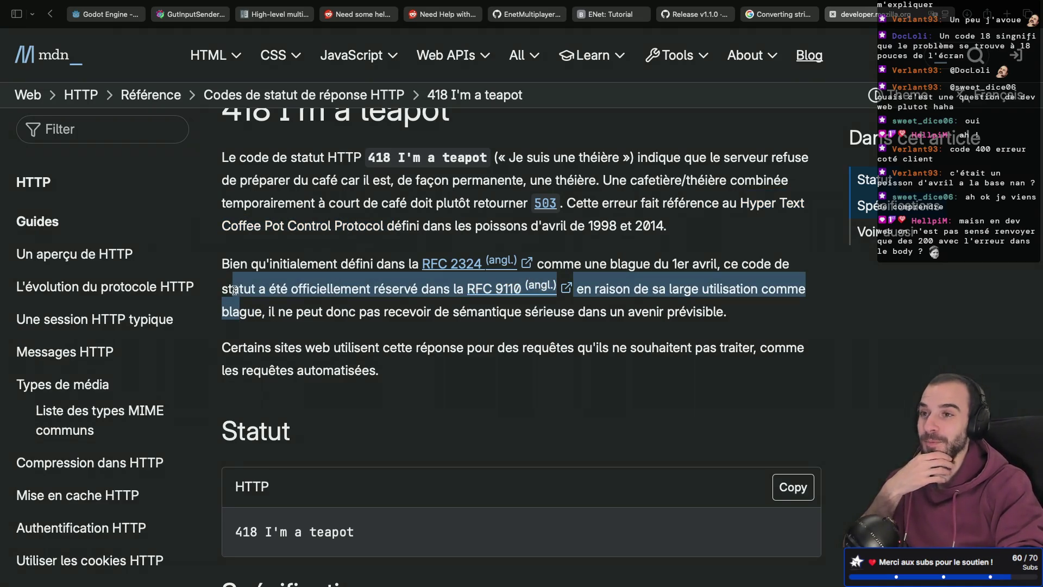
Read the RFC 9110 passage, the 418 status line and the specifications, then close the MDN tab
click(230, 308)
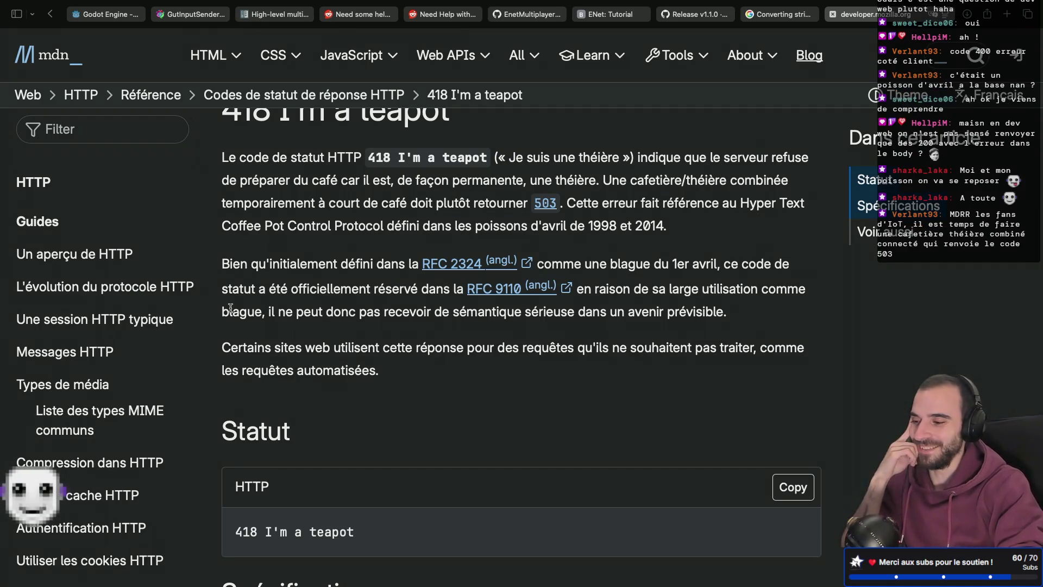
drag(261, 314, 232, 288)
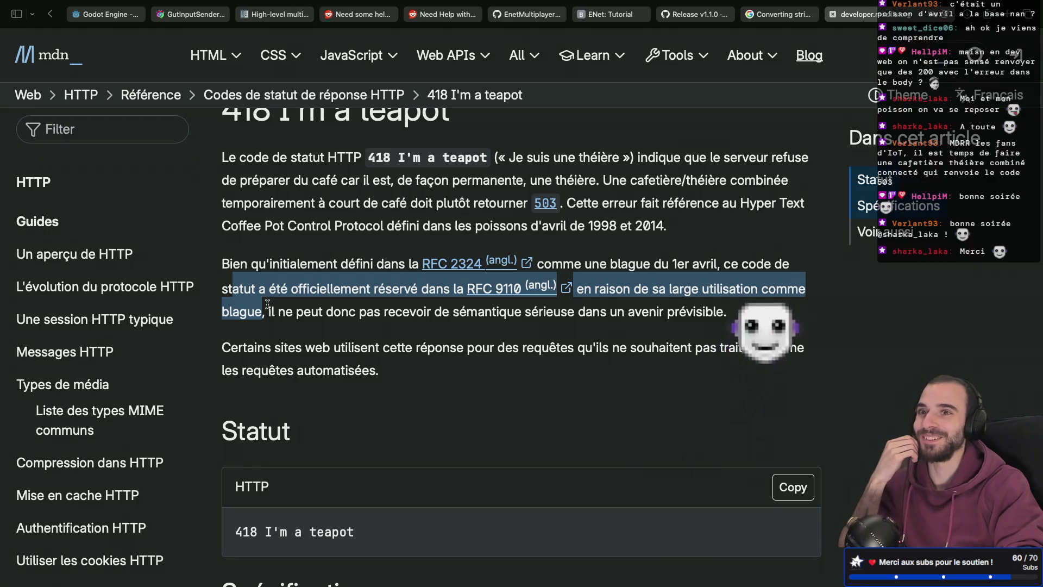
click(300, 306)
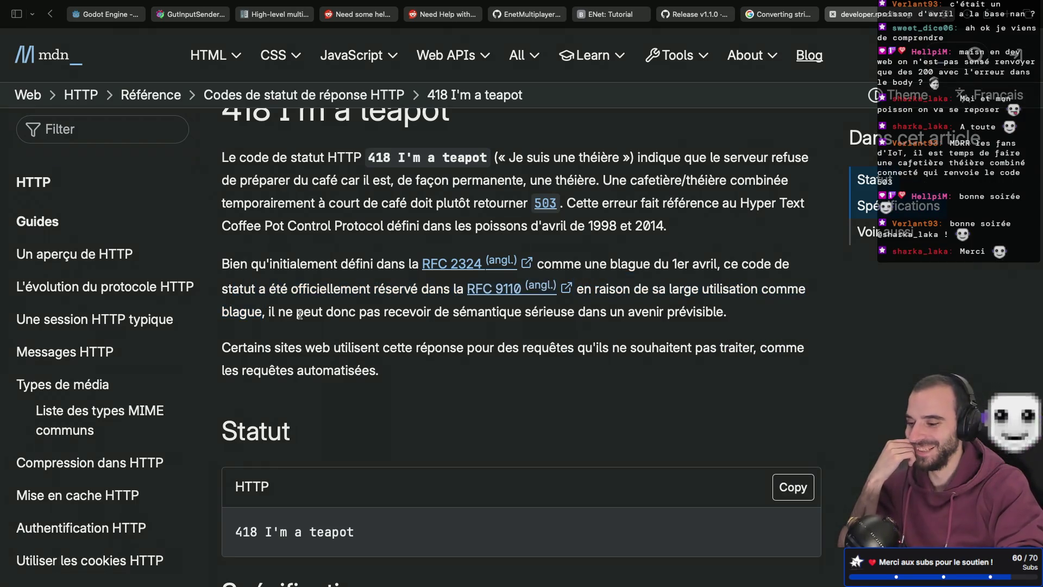
scroll(300, 314, down, 5)
scroll(300, 314, down, 1)
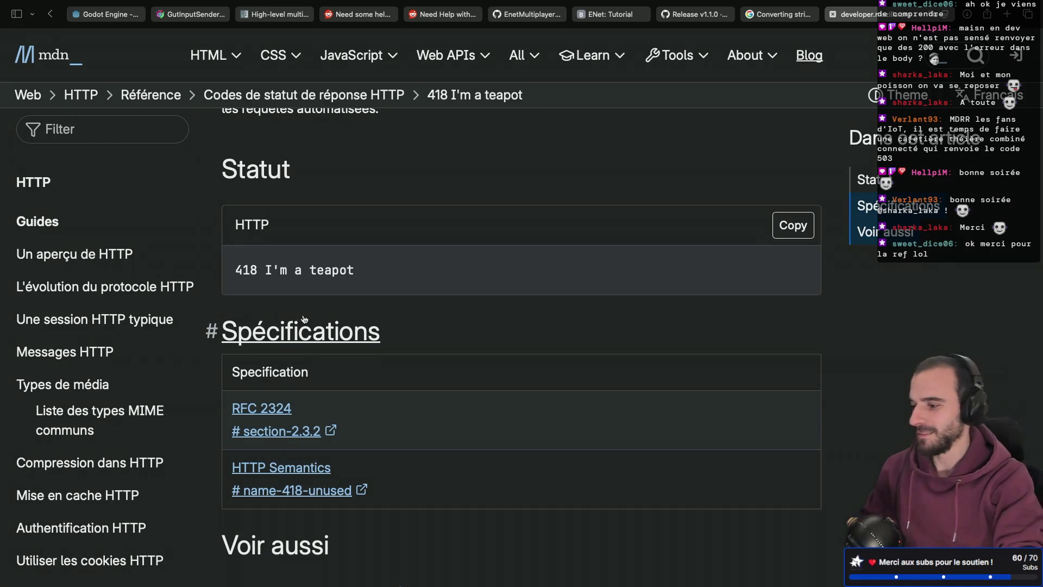
triple_click(280, 267)
click(279, 267)
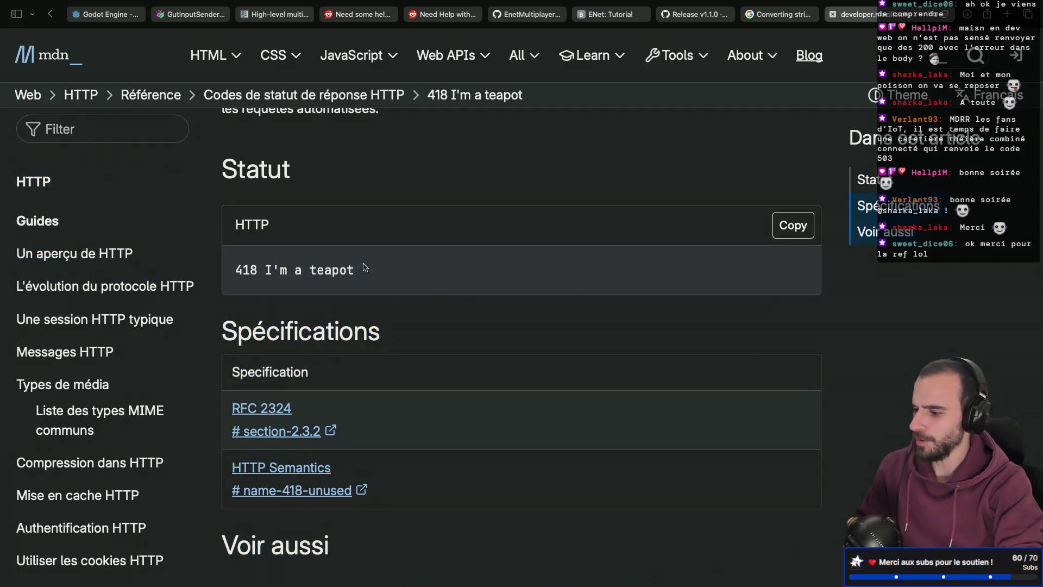
scroll(391, 263, down, 10)
scroll(392, 262, up, 15)
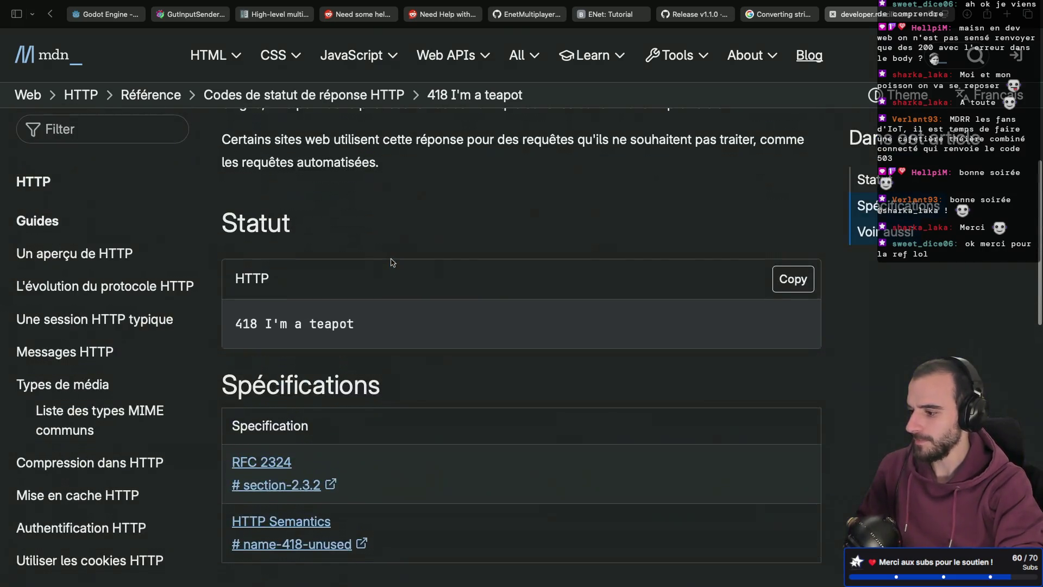
click(833, 27)
Return to the Godot editor and close the running multiplayer test window
key(ctrl+Left)
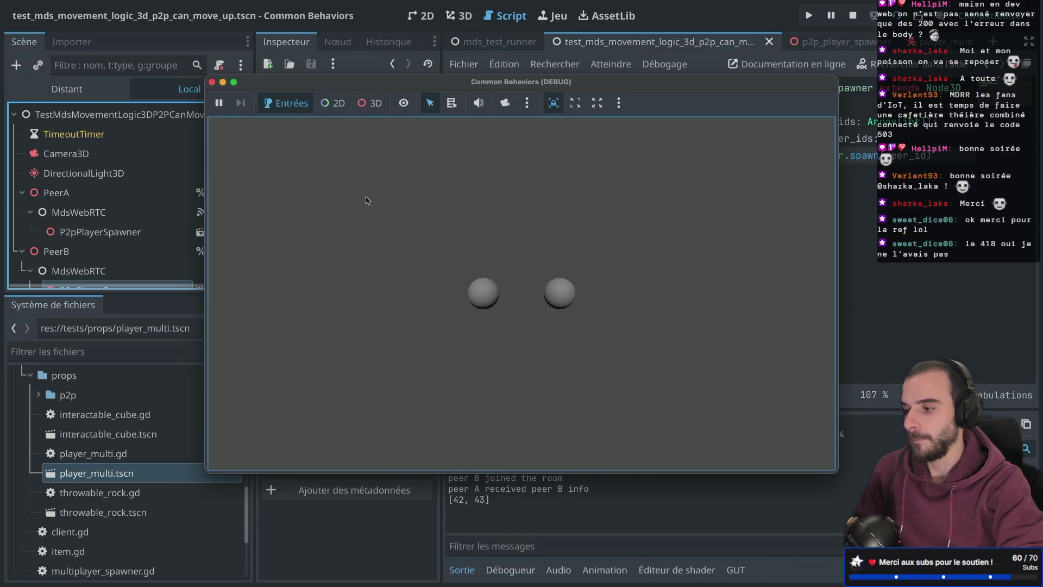
click(211, 82)
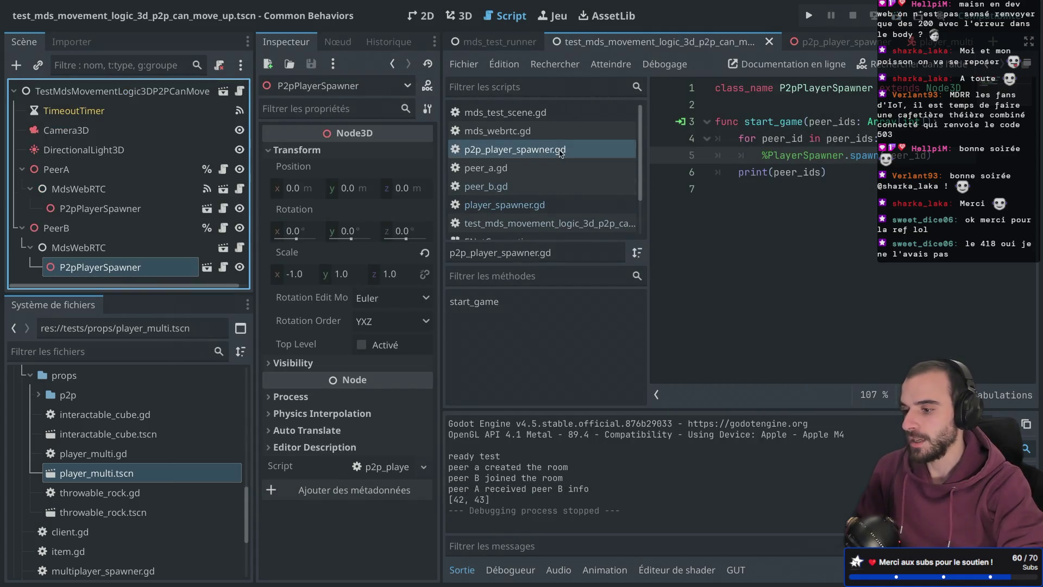
Open the TestMdsMovementLogic3DP2PCanMove root node's script in the Script editor
scroll(561, 153, down, 3)
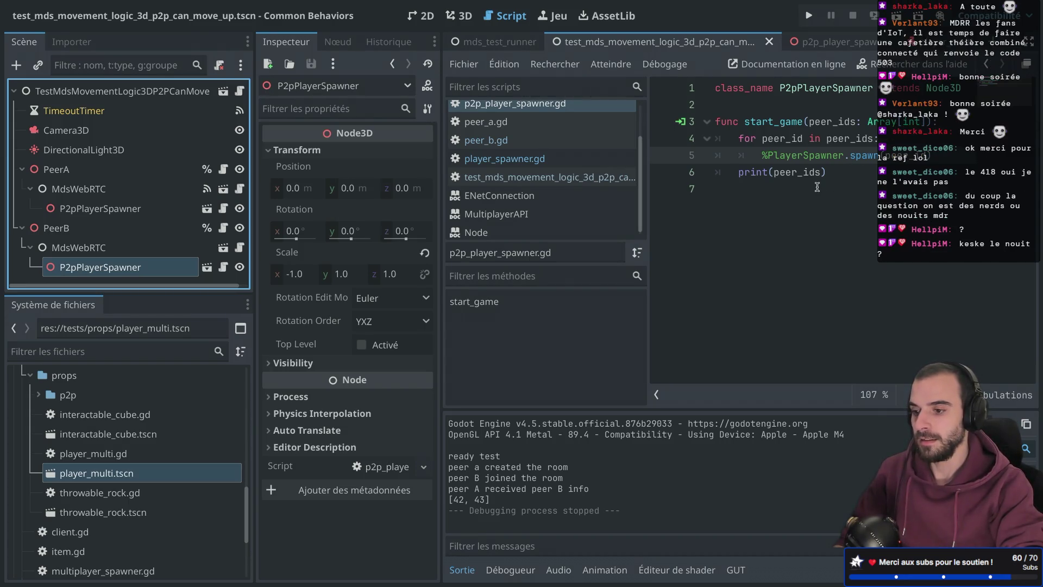
click(791, 175)
drag(648, 207, 653, 206)
click(818, 157)
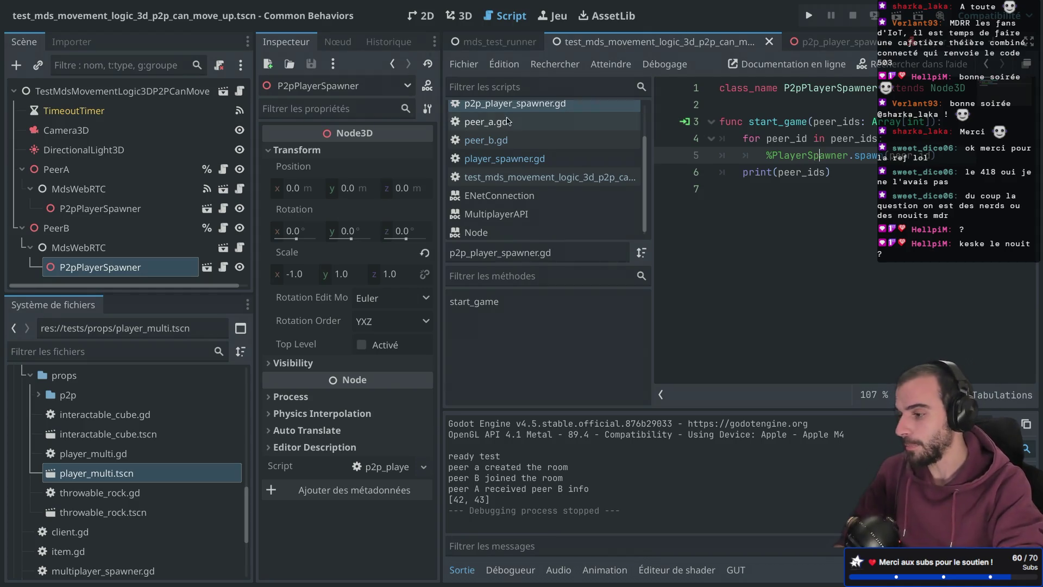
click(149, 94)
click(239, 90)
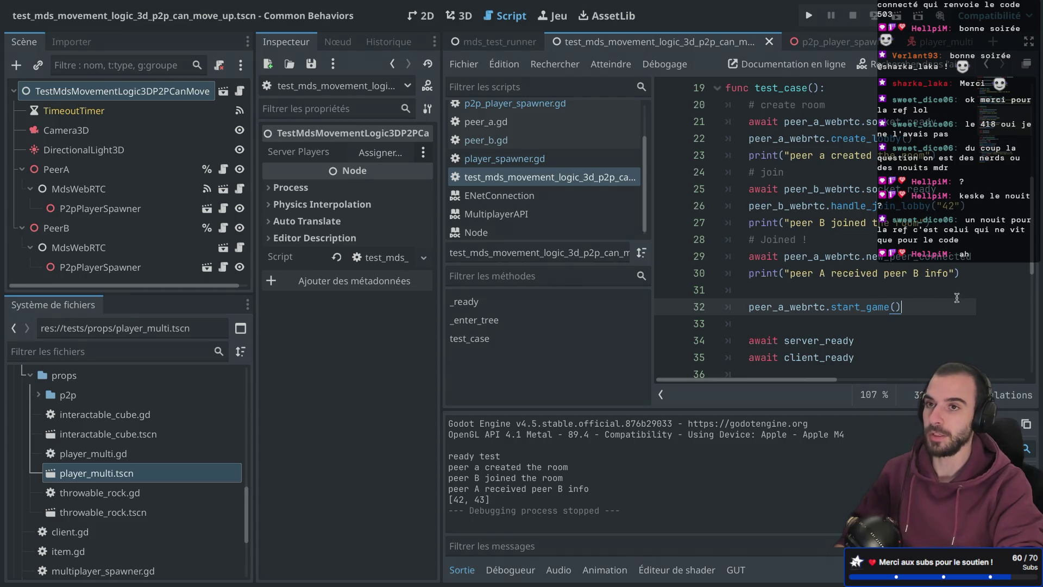
Dismiss the start_game documentation popup and enter distraction-free mode with Ctrl+Shift+F11
mouse_move(837, 307)
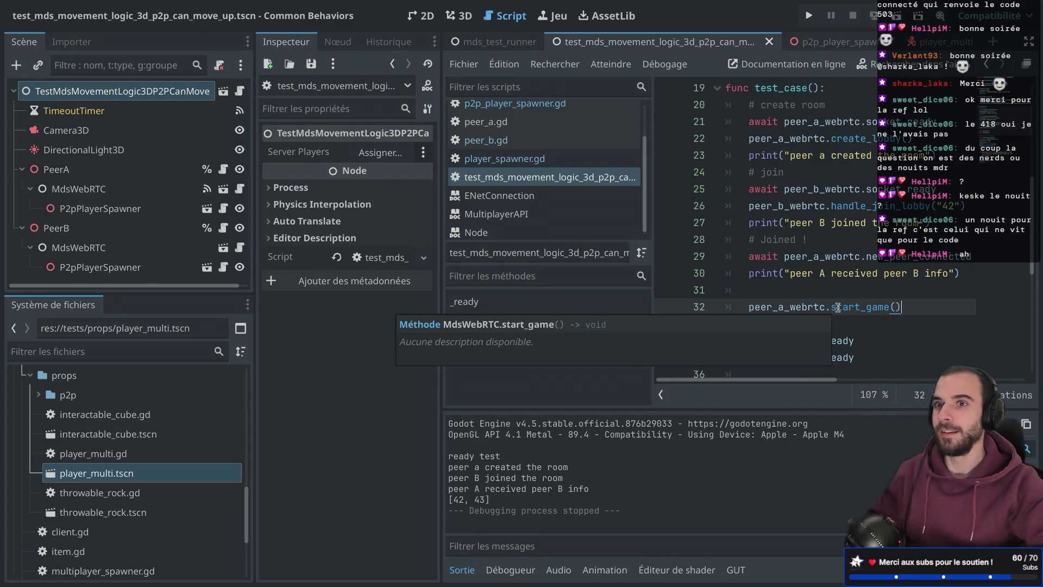
click(879, 240)
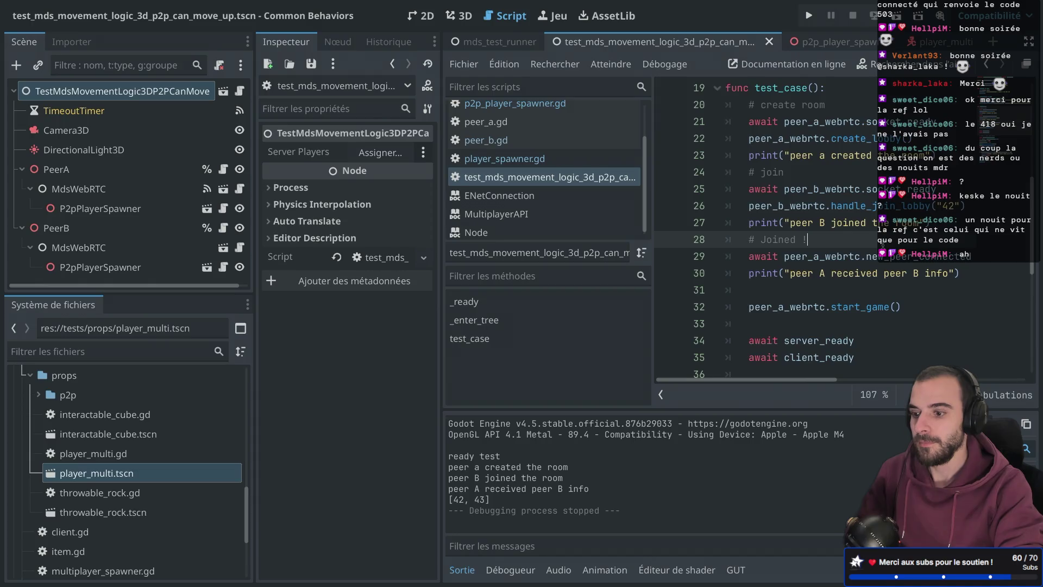
key(ctrl+shift+F11)
scroll(658, 207, down, 2)
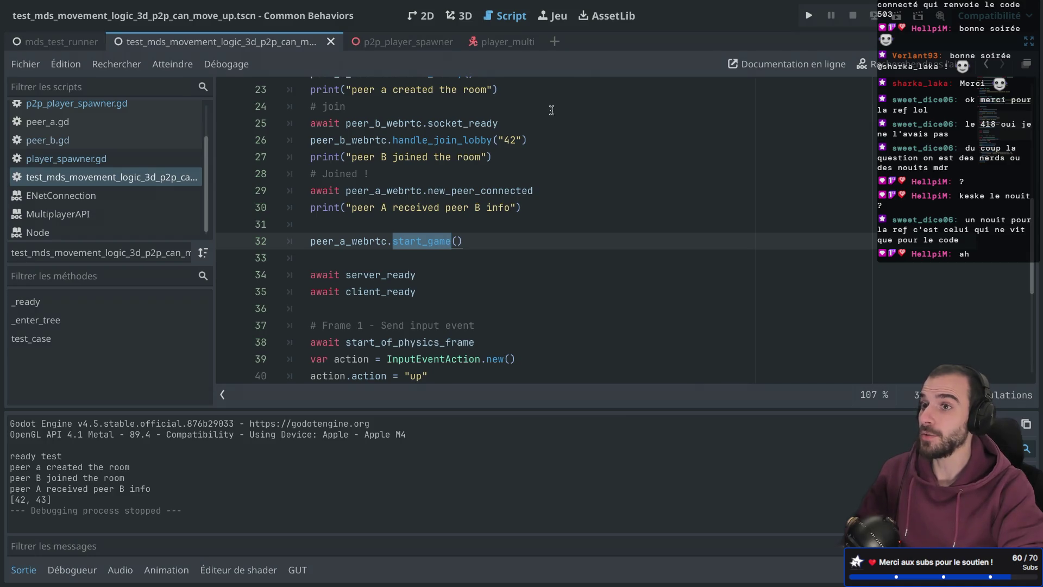
Rerun the multiplayer test scene, close its window, and restore the side panels
click(898, 16)
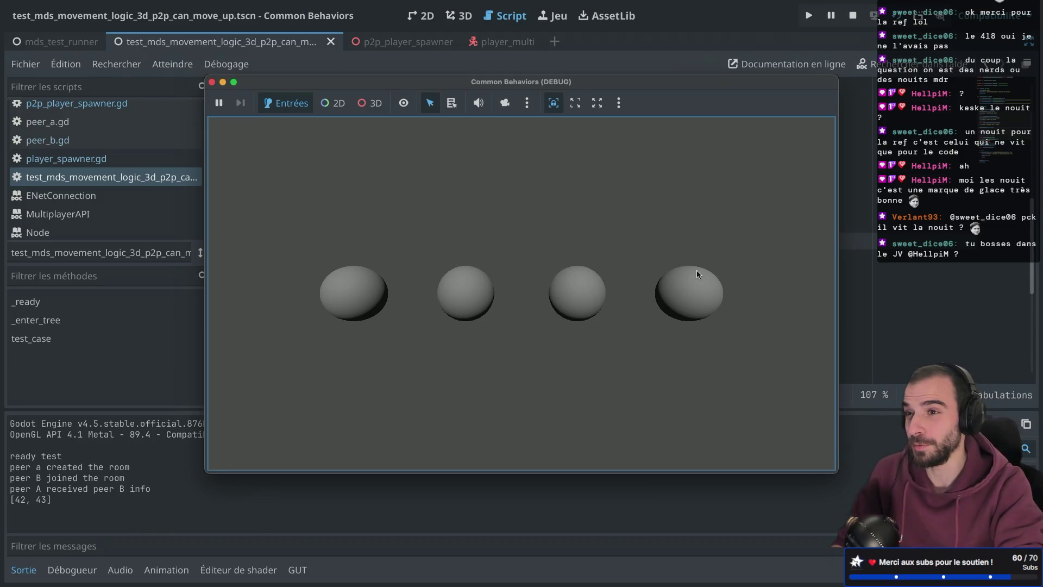
click(211, 82)
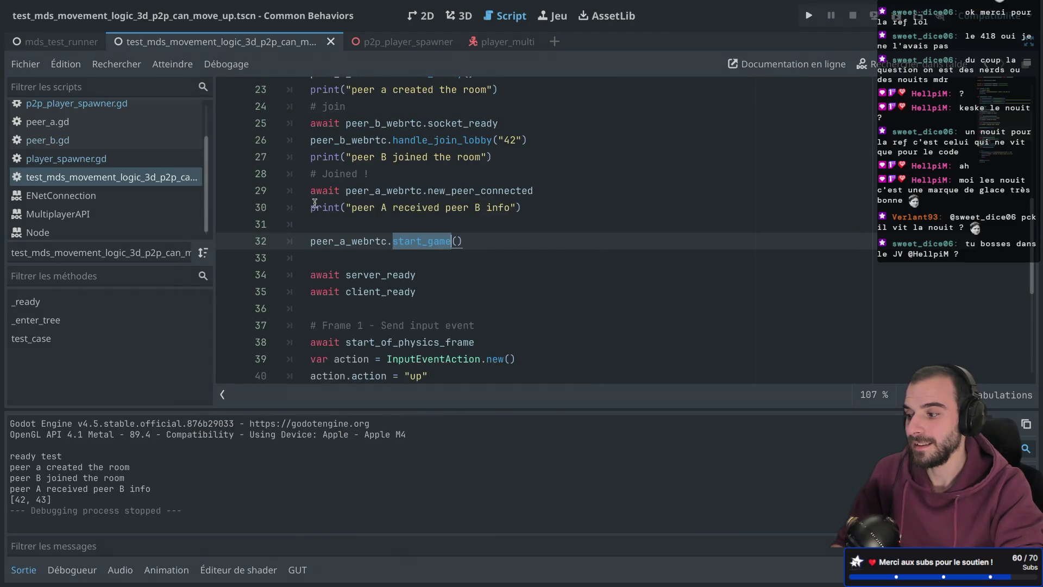
mouse_move(314, 203)
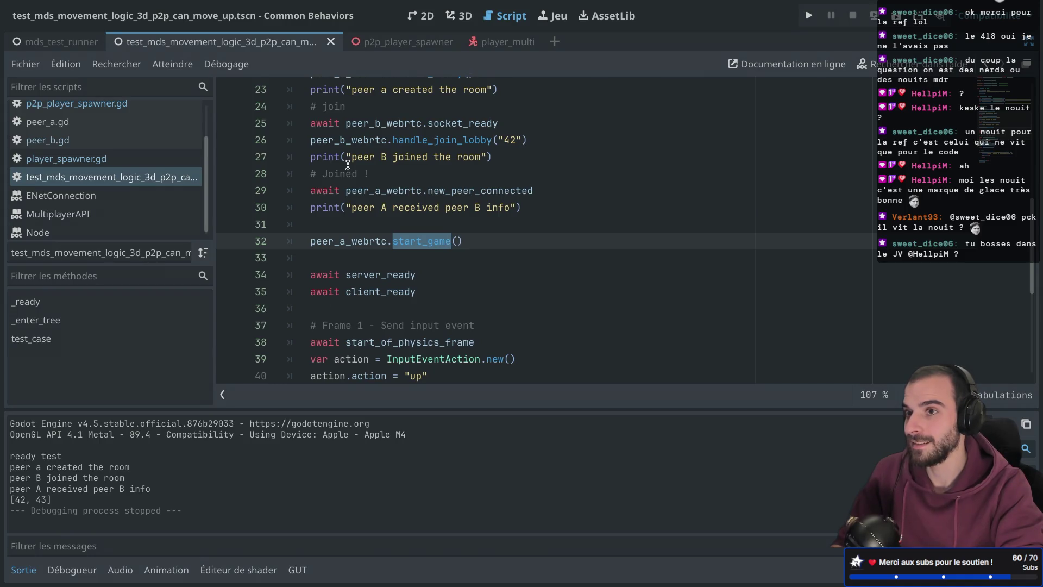
key(ctrl+super+d)
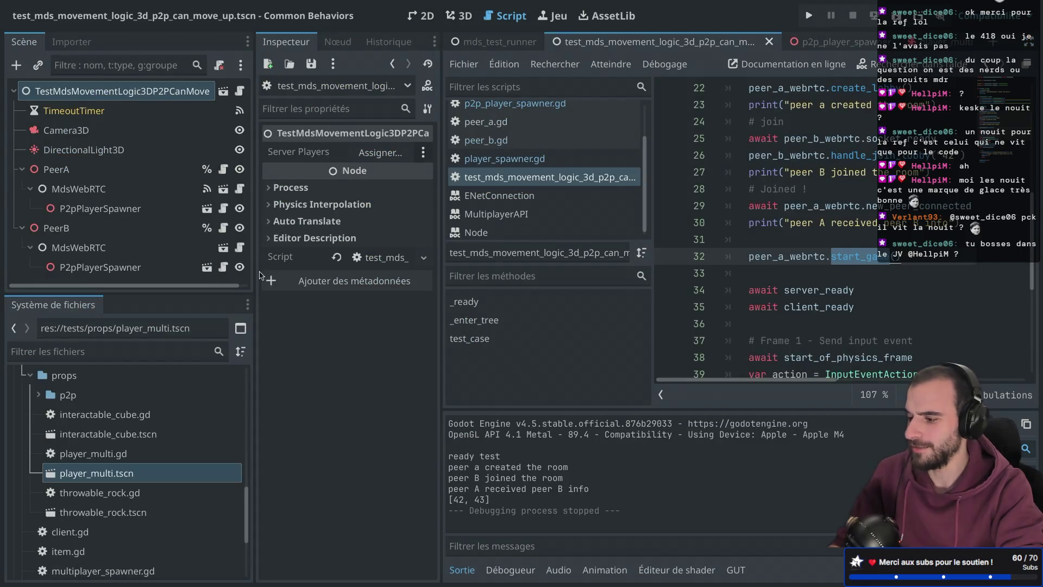
Dismiss the tree-root alert with the docks visible and open the Projet menu
click(77, 353)
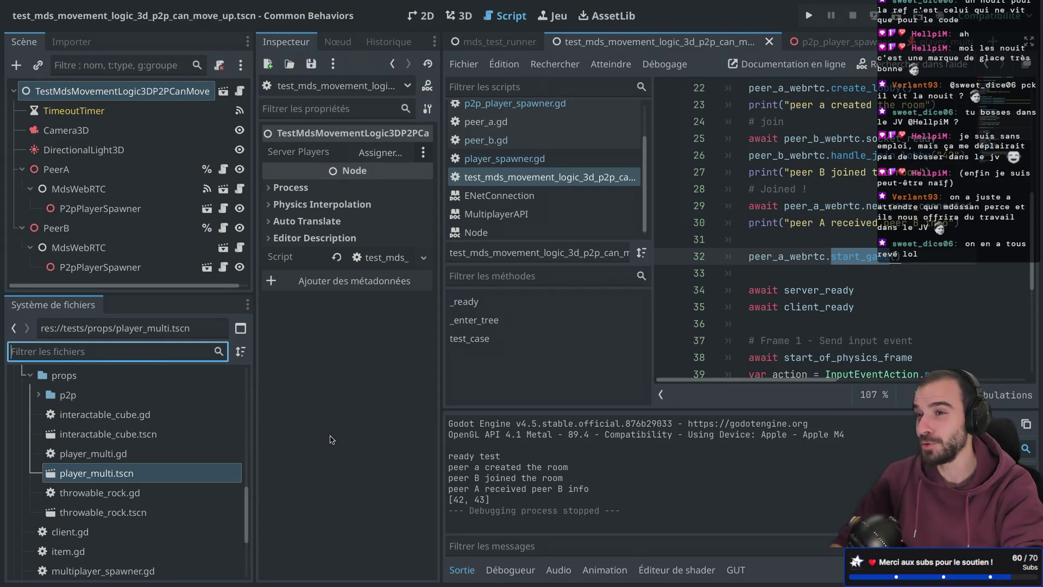
key(super+ctrl+d)
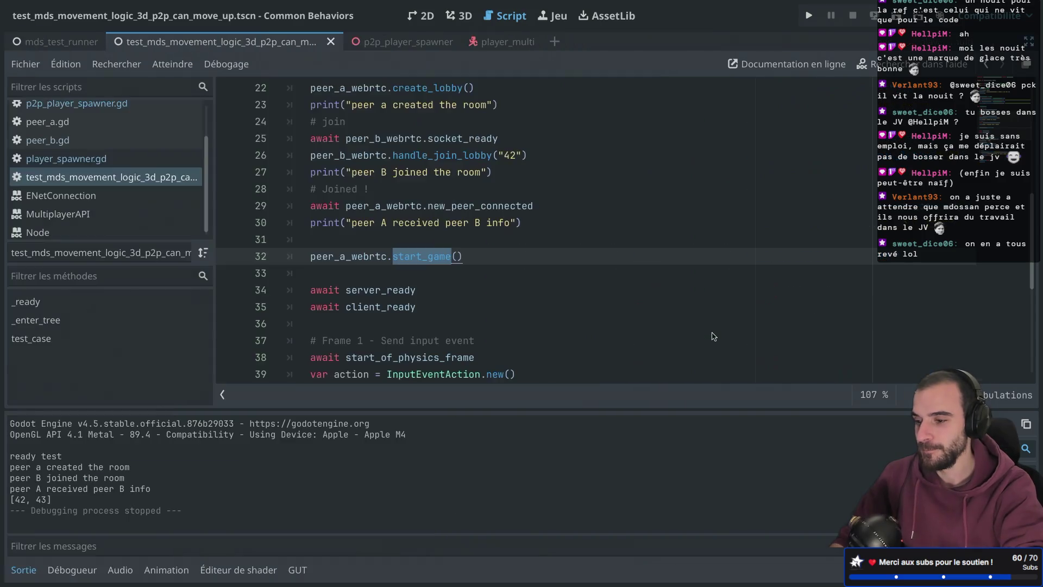
key(super+ctrl+d)
key(super+ctrl+d)
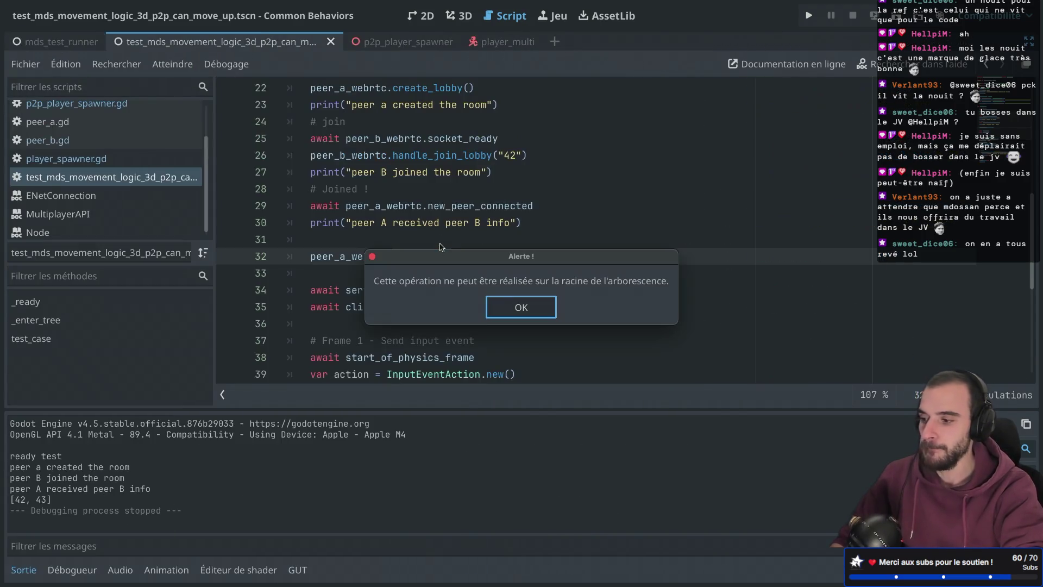
key(Return)
key(super+ctrl+d)
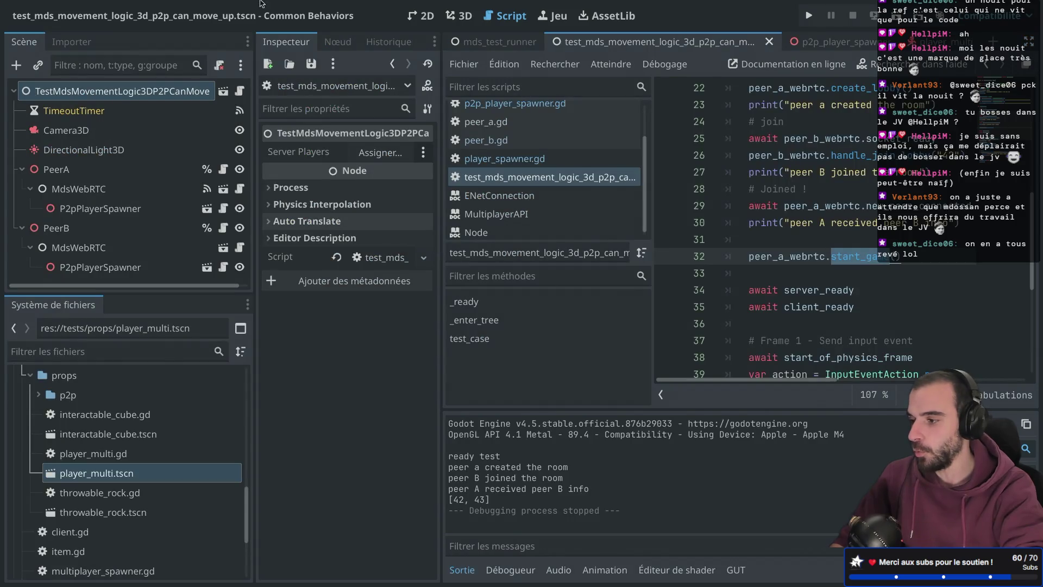
click(154, 6)
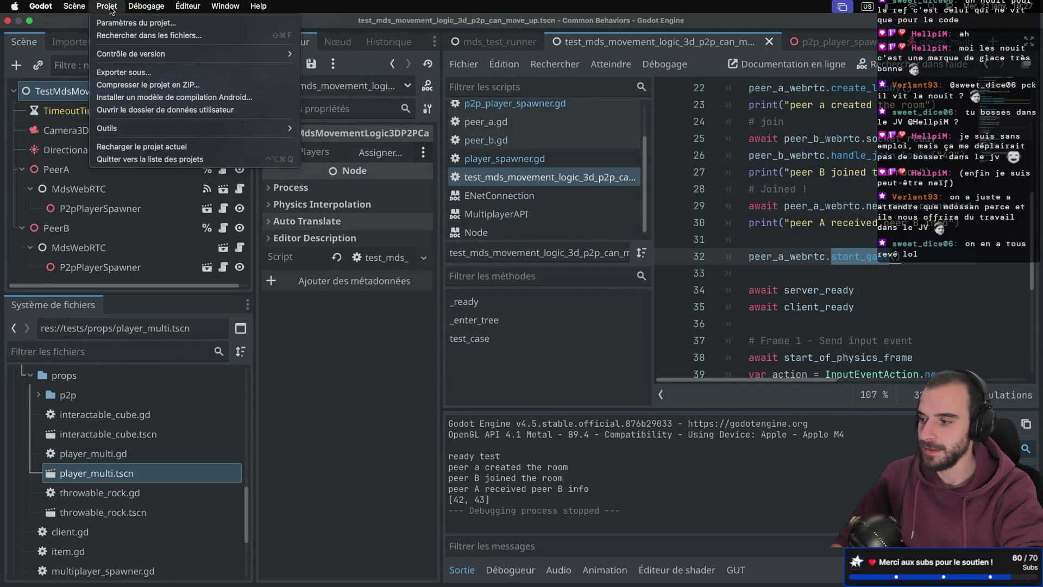
Open Paramètres du projet on the Contrôles input map listing left, right, up, down
click(120, 22)
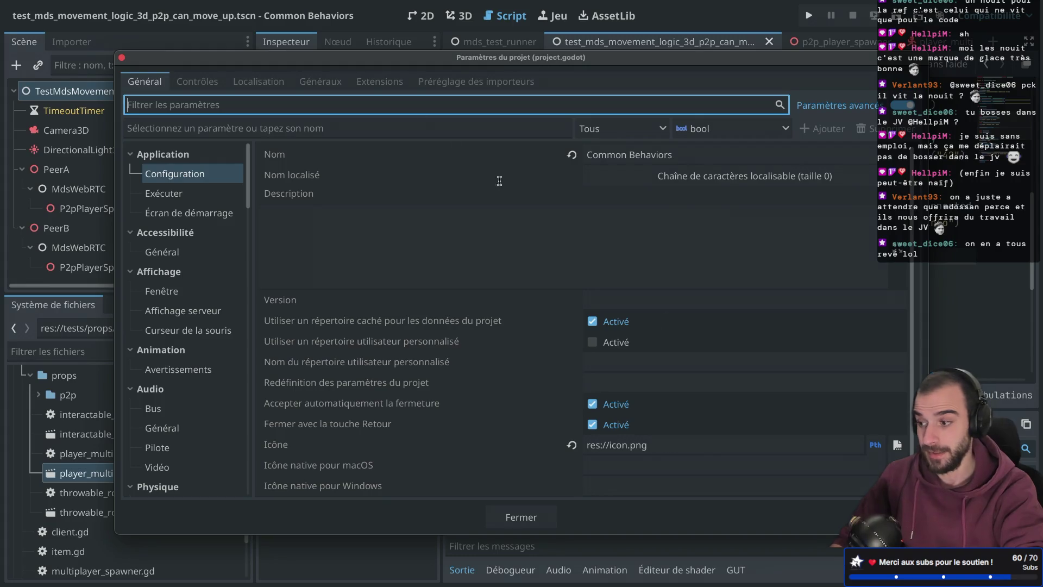
click(321, 83)
click(259, 82)
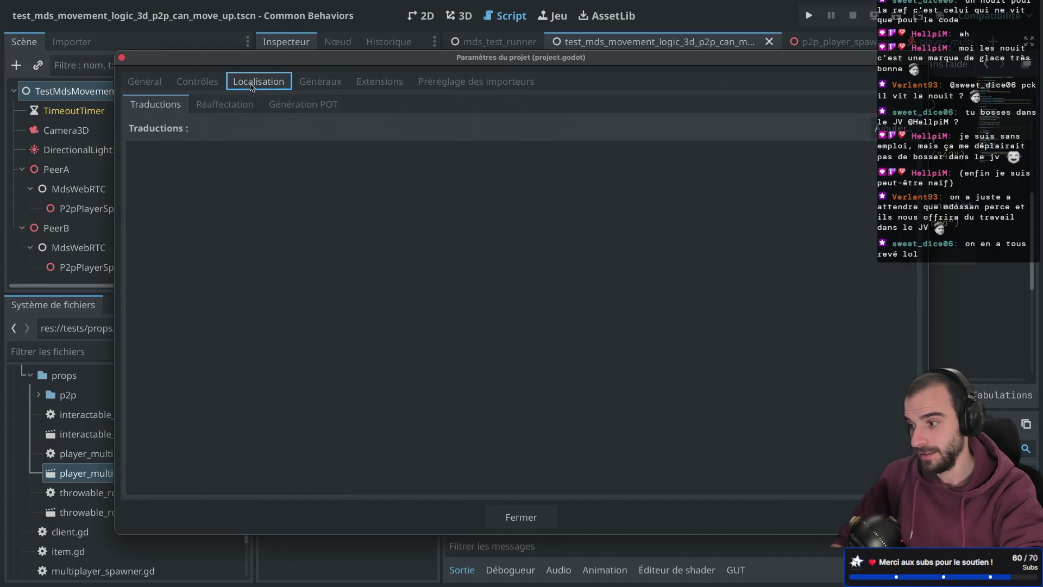
click(202, 82)
scroll(270, 221, down, 2)
scroll(270, 221, up, 2)
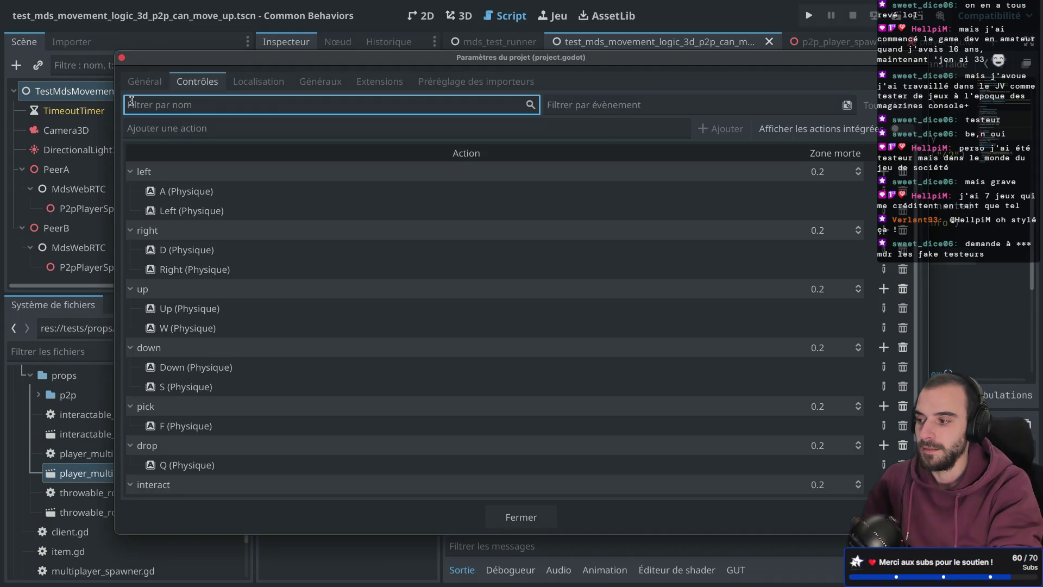
Create a new input action named up_b
text(up_b)
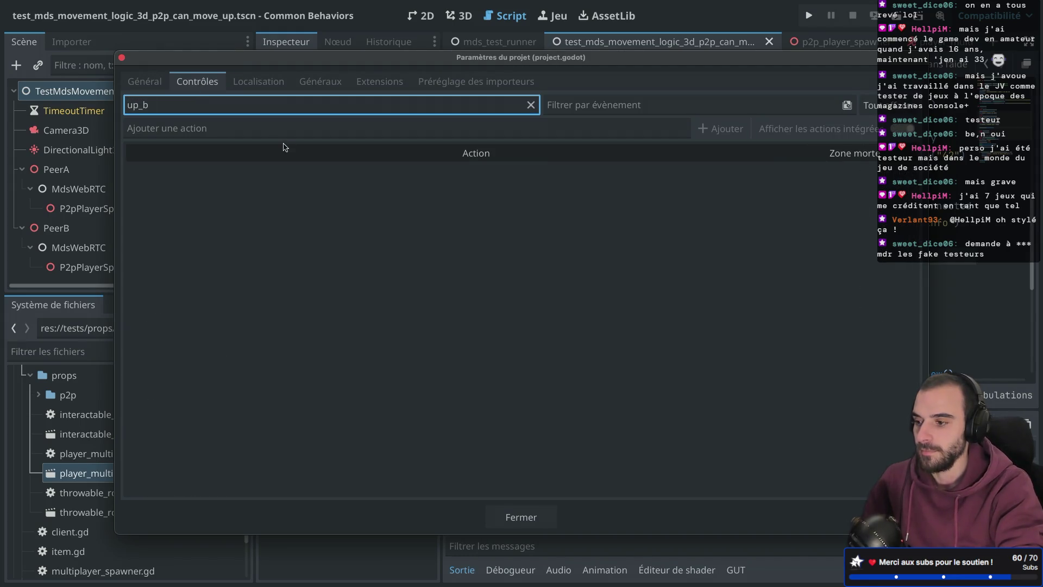
click(272, 126)
text(up_b)
click(734, 135)
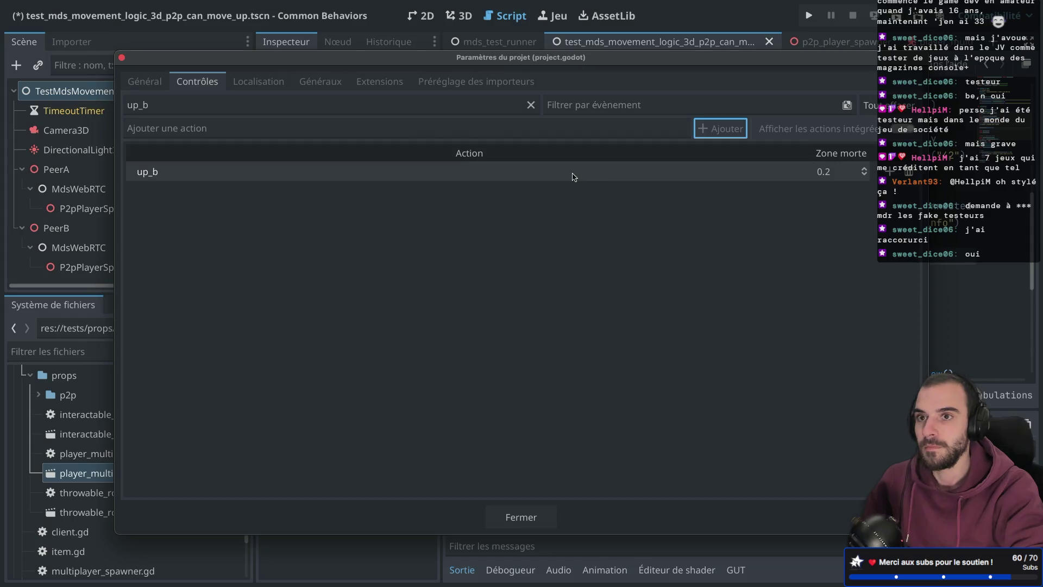
Bind up_b to the physical Up arrow key, then broaden the filter to 'up'
click(268, 174)
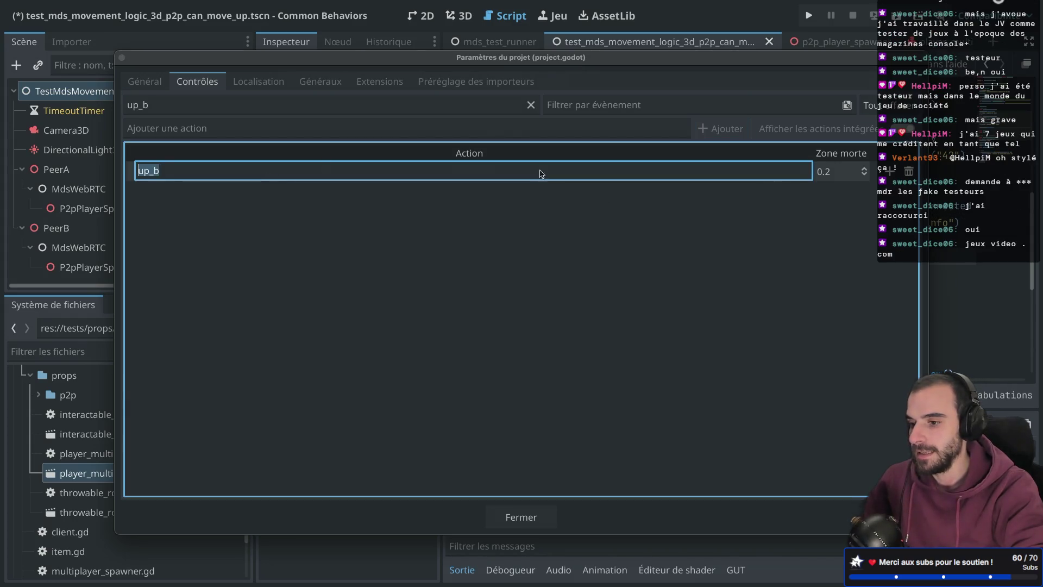
click(758, 228)
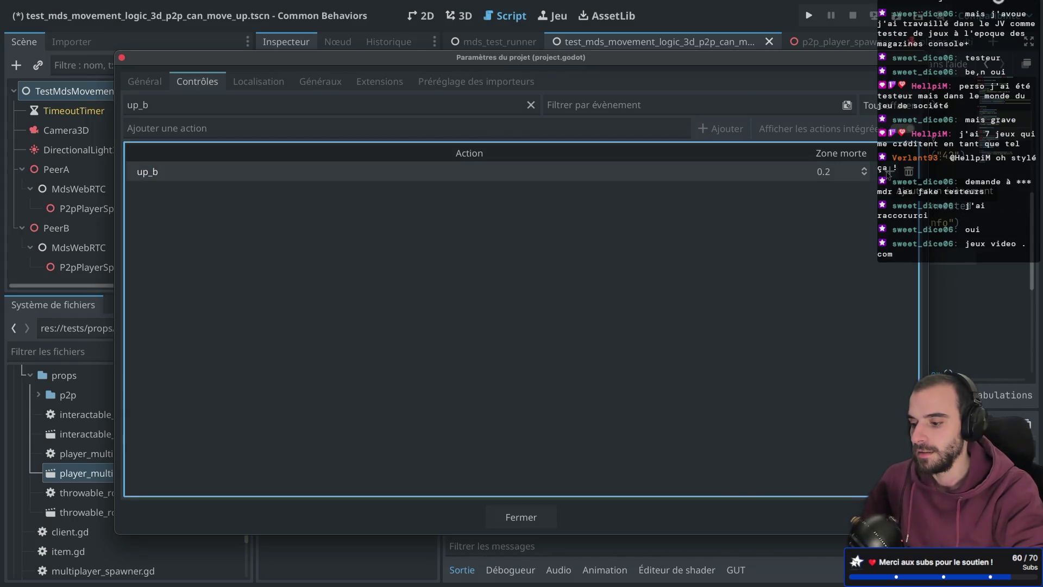
click(886, 171)
key(Up)
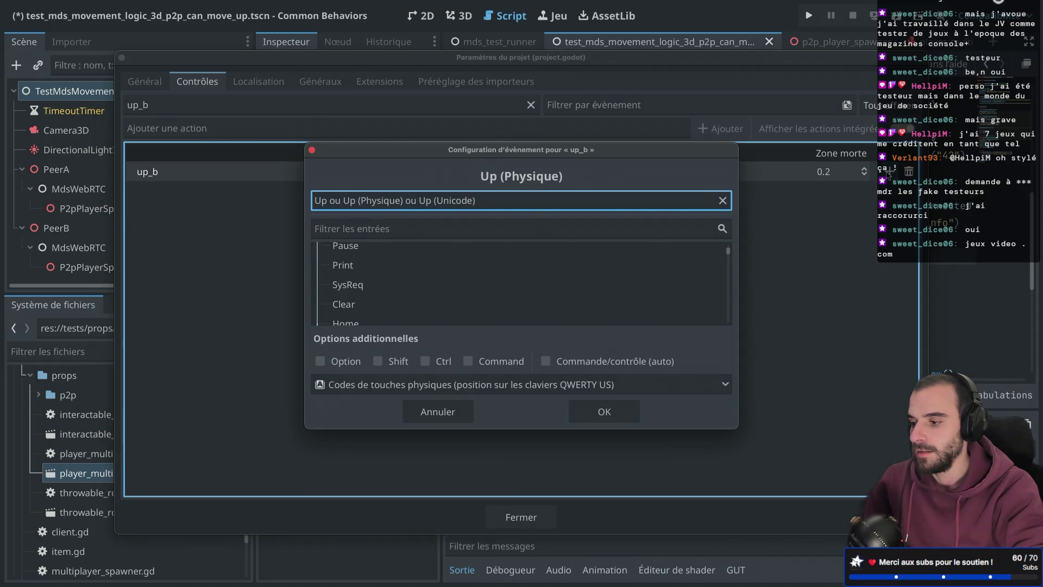
click(603, 418)
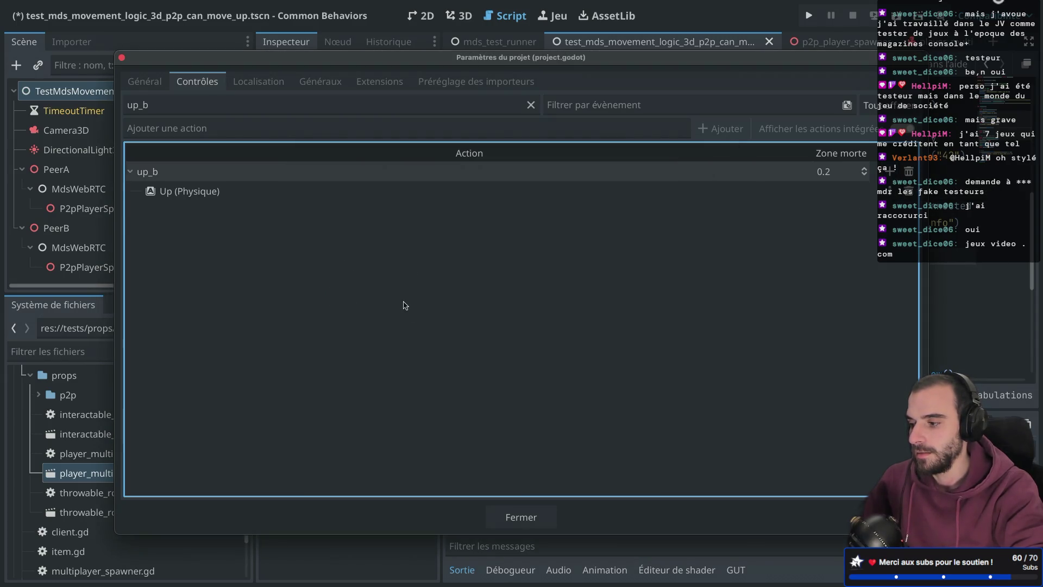
click(184, 110)
key(BackSpace)
key(BackSpace)
Clear the action filter and delete the Up and Down arrow bindings from up and down
scroll(247, 238, down, 1)
scroll(247, 238, down, 2)
scroll(247, 238, down, 15)
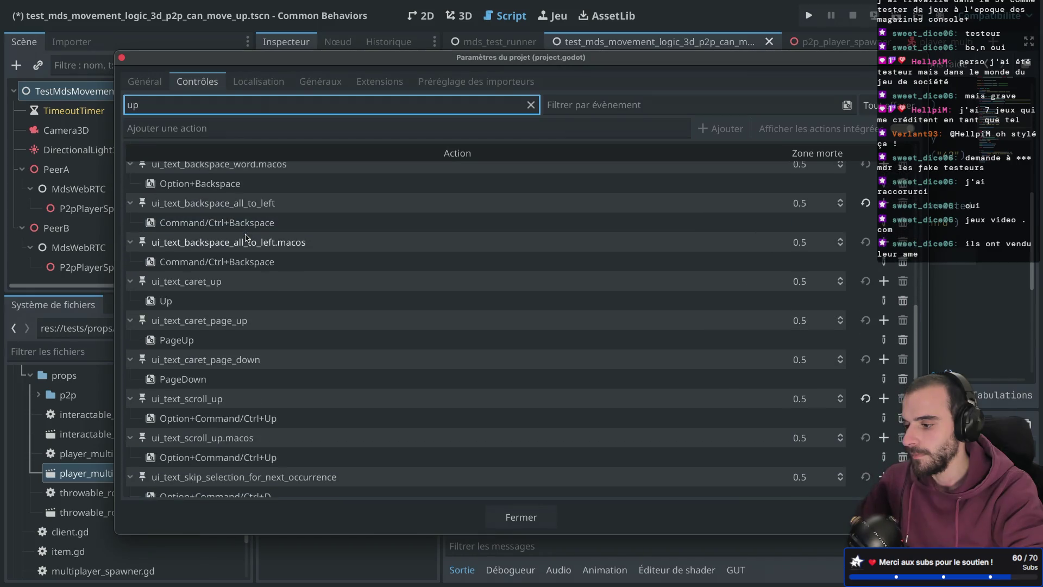
key(BackSpace)
key(BackSpace)
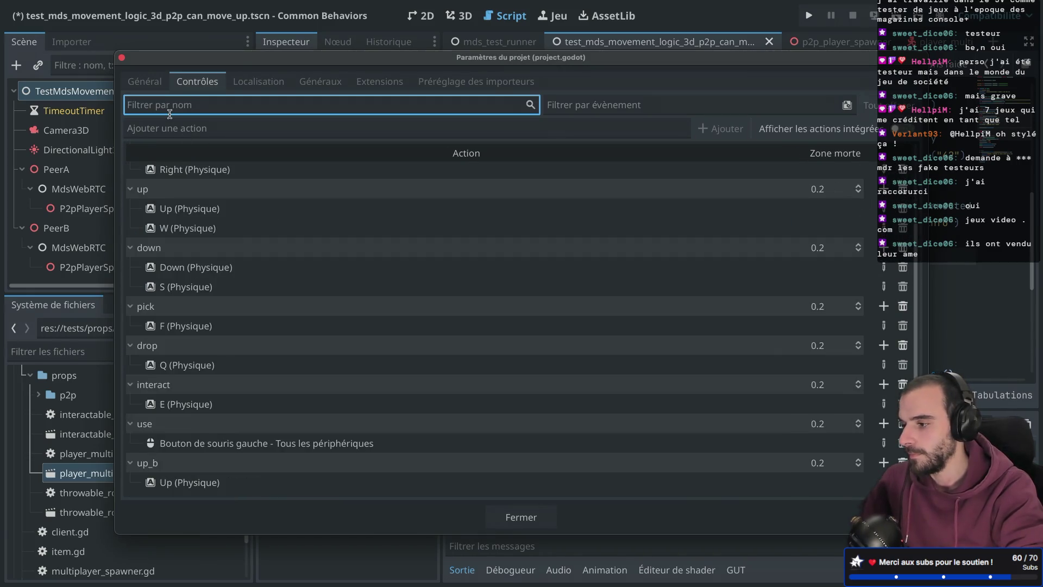
scroll(191, 233, up, 3)
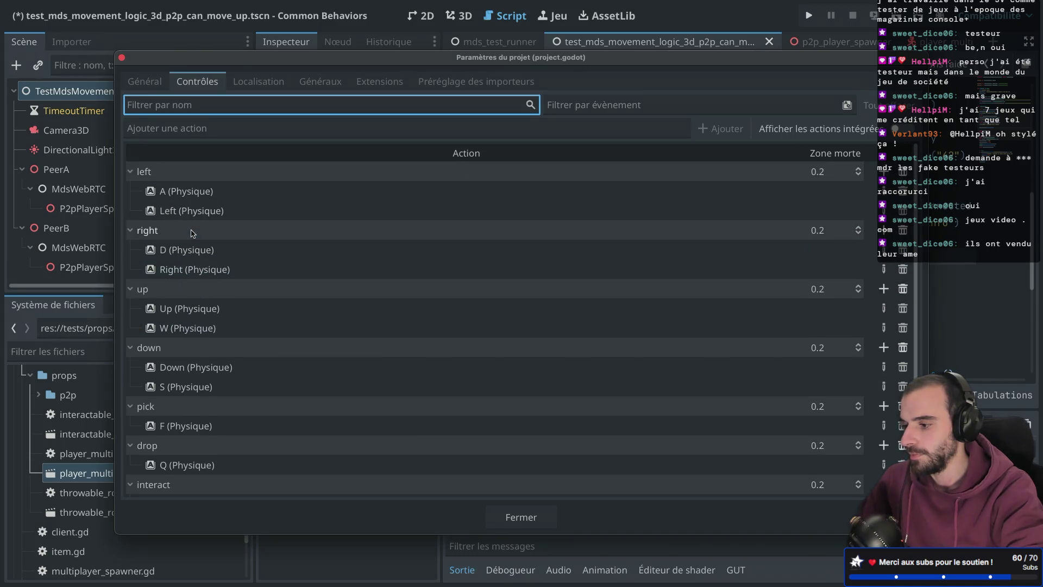
click(217, 308)
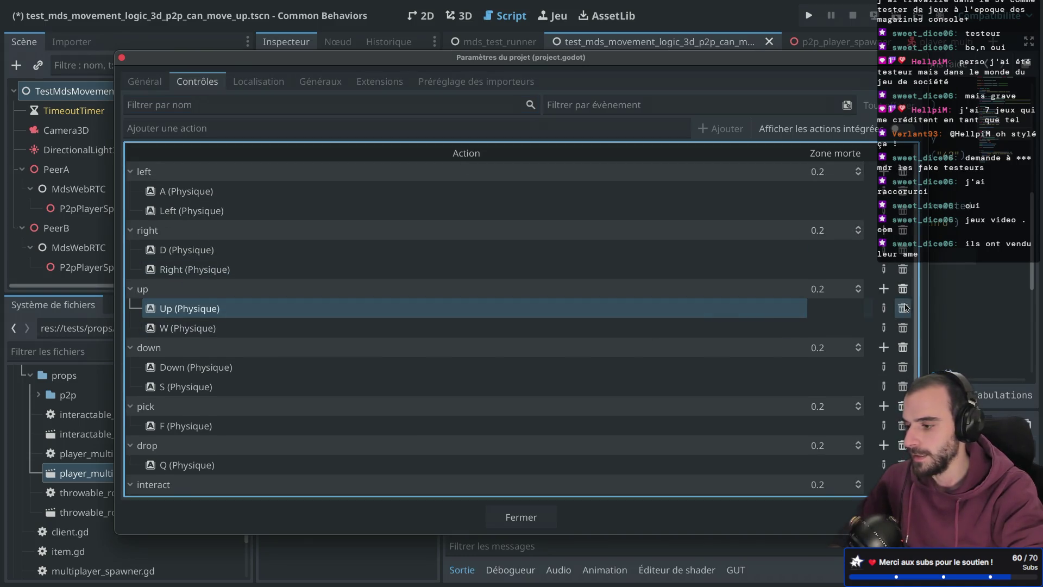
click(904, 308)
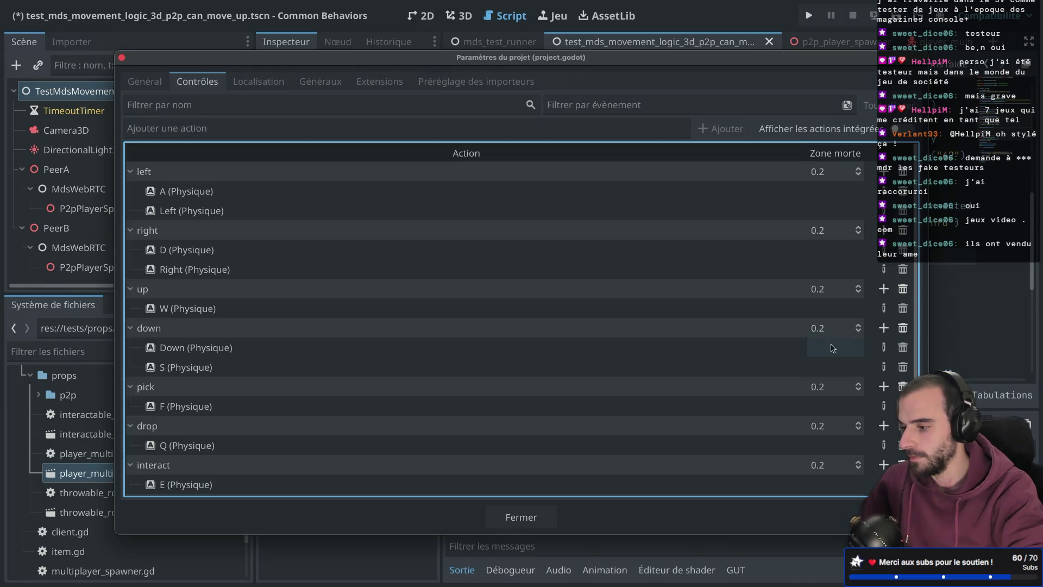
click(904, 347)
Remove the Left and Right arrow bindings, then rebind right to the D key
scroll(791, 366, down, 2)
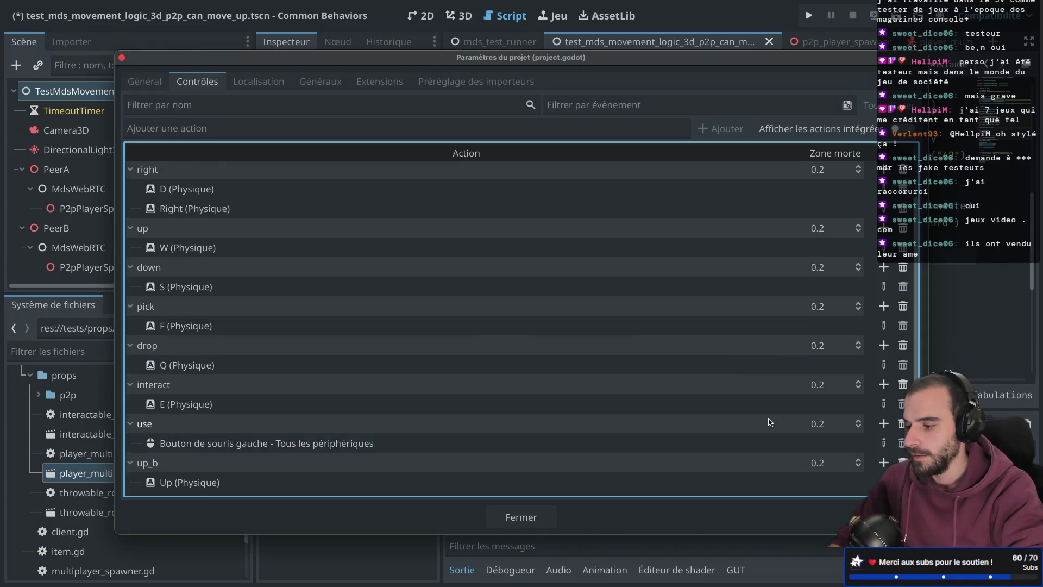
scroll(768, 422, up, 2)
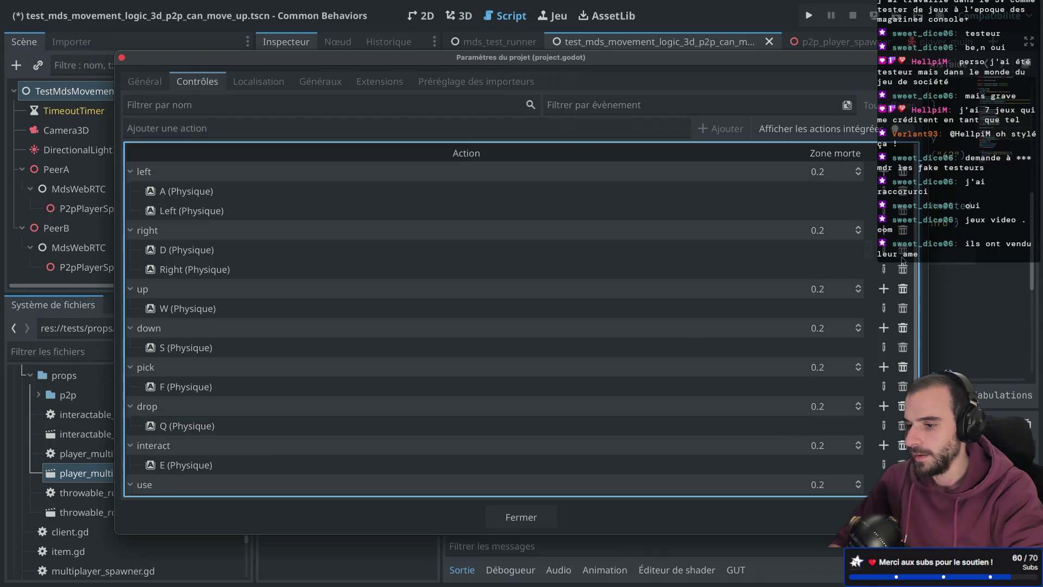
click(903, 250)
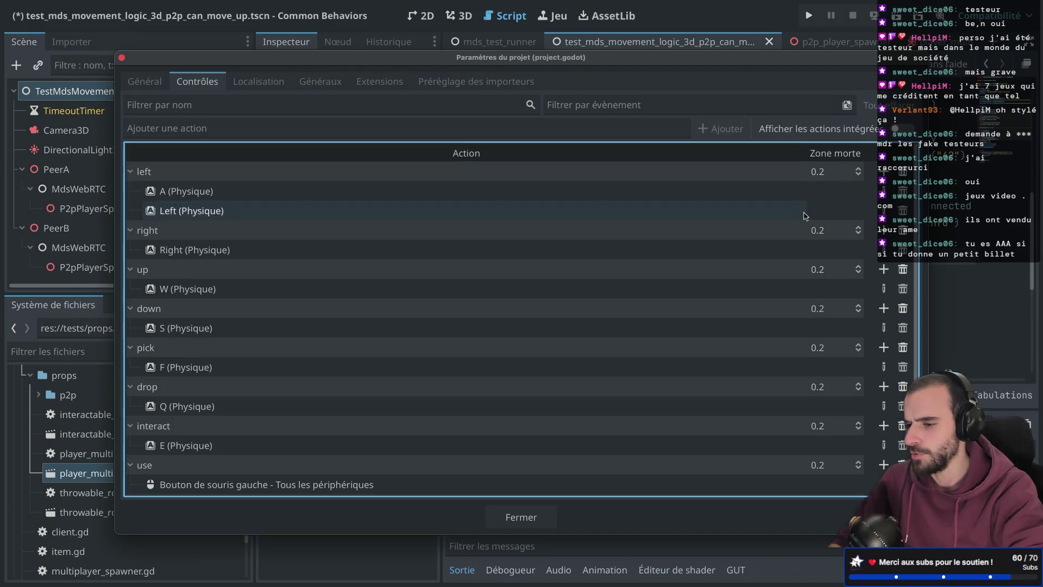
click(903, 211)
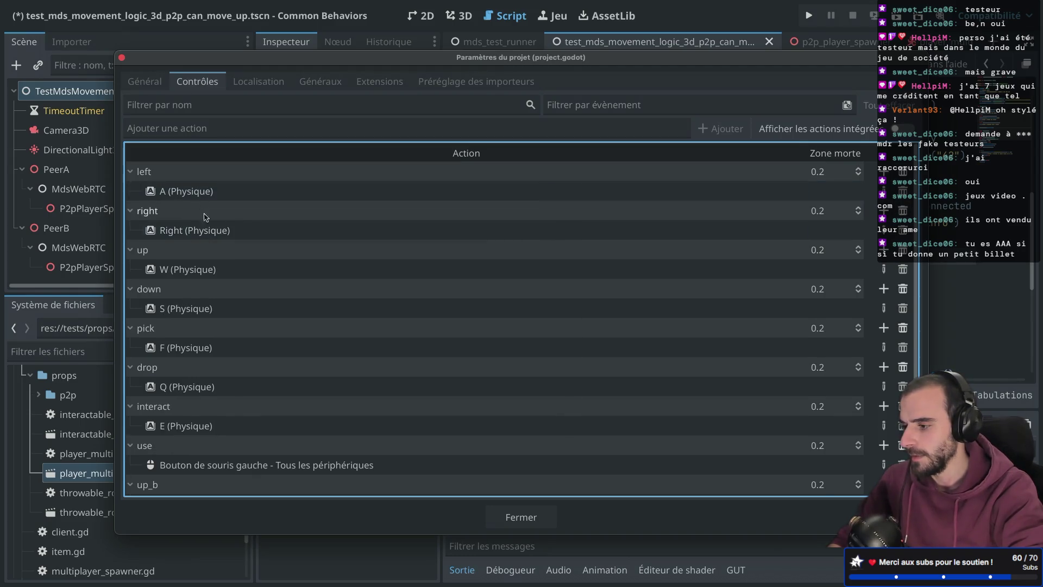
click(903, 231)
click(884, 213)
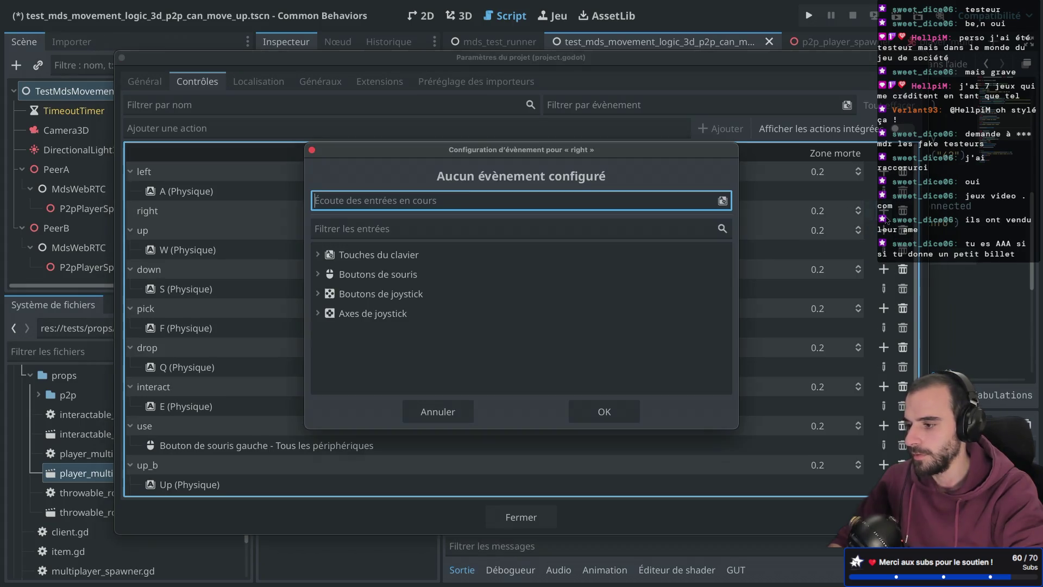
key(d)
click(595, 410)
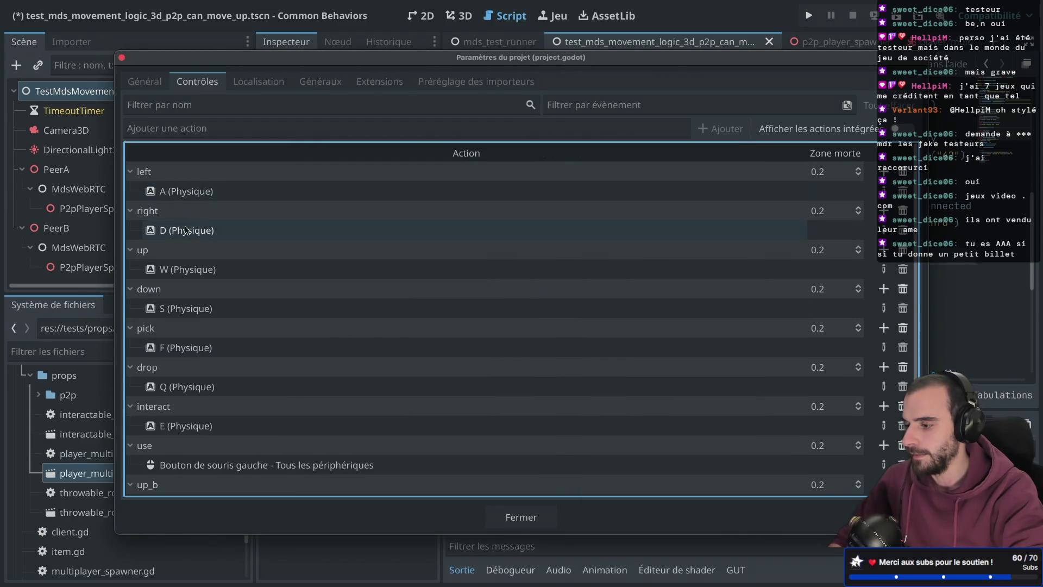
scroll(187, 338, down, 1)
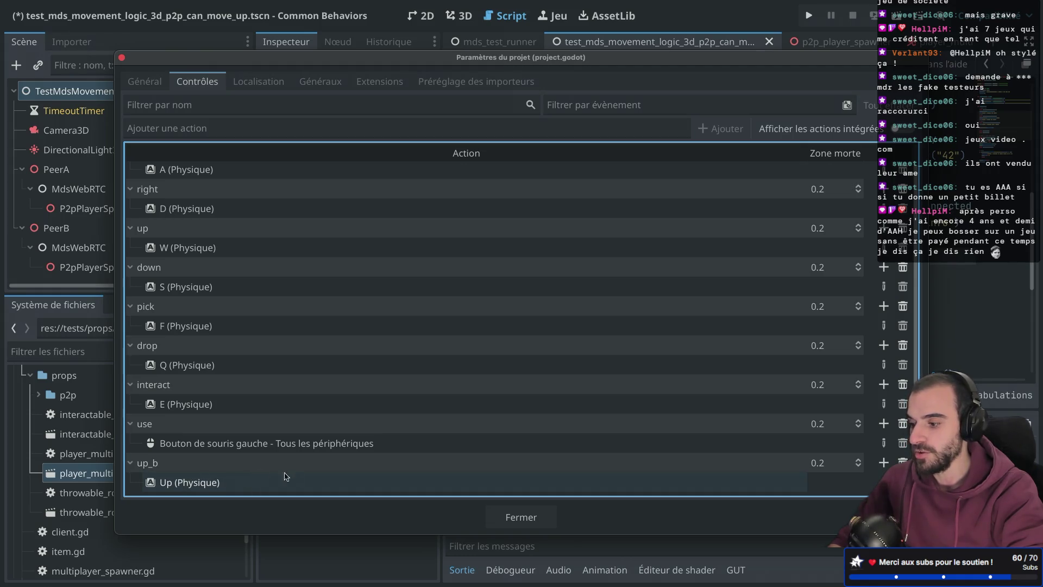
click(521, 517)
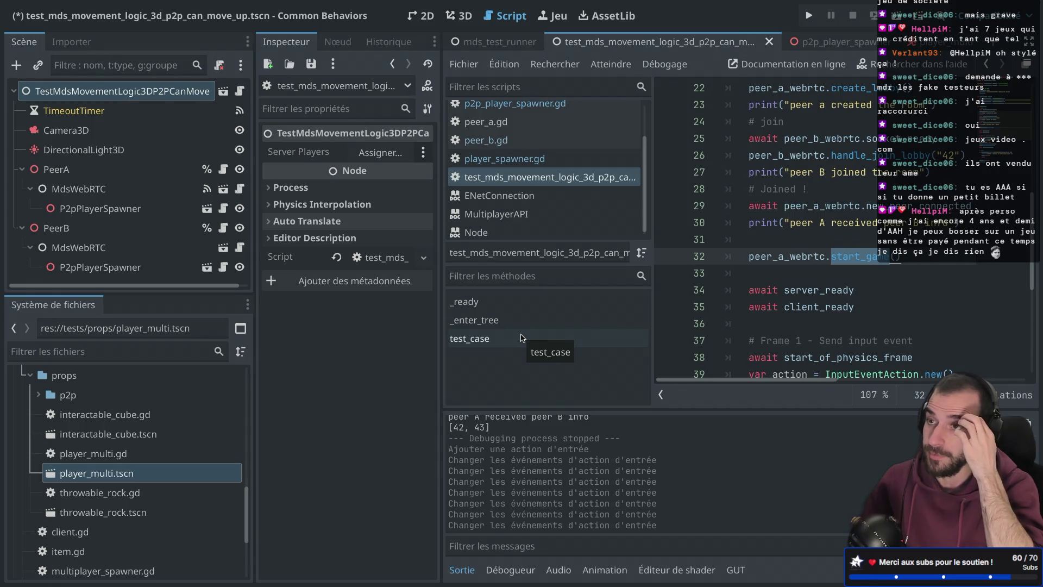
Search the FileSystem for 'movement' and open the mds_movement_logic_3d scene with its script
click(63, 352)
text(movement)
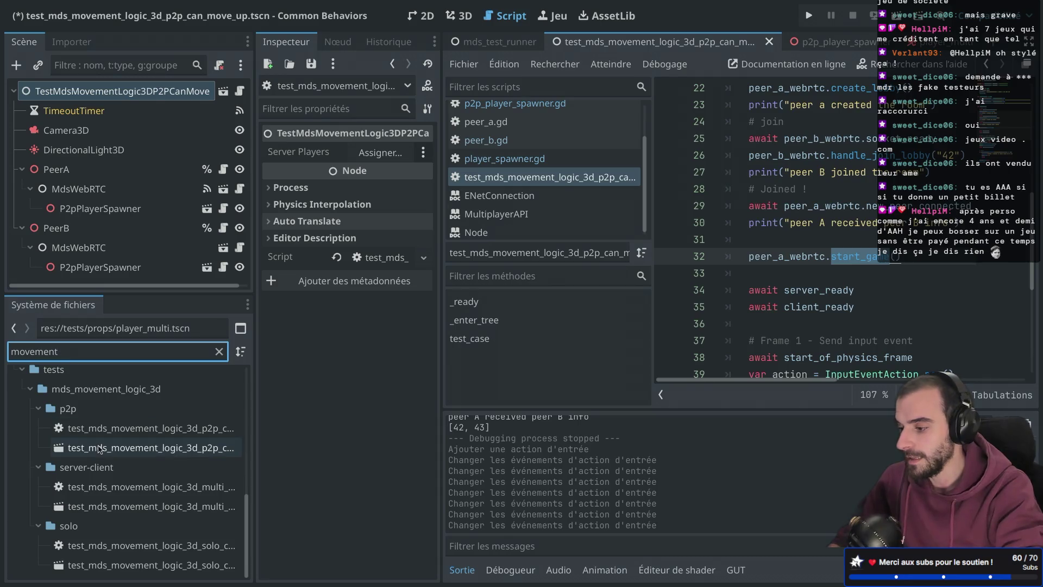
click(29, 392)
scroll(29, 397, up, 3)
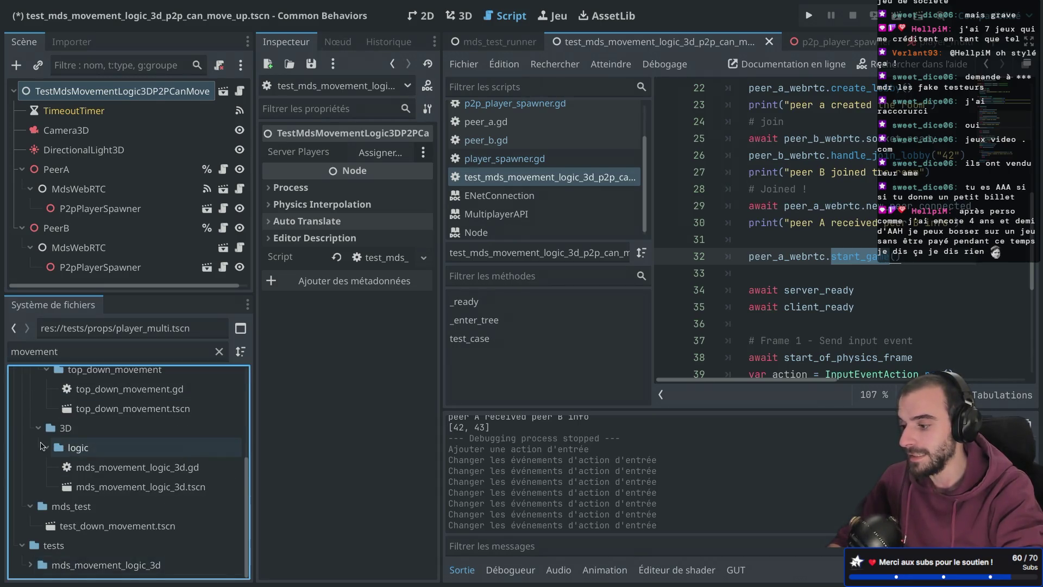
scroll(91, 427, down, 3)
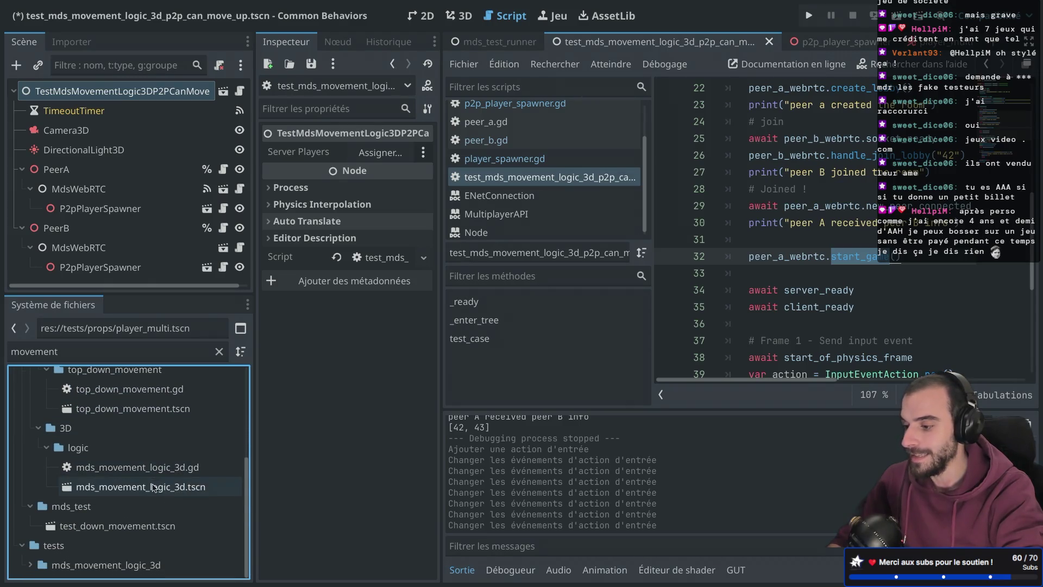
double_click(154, 488)
double_click(161, 473)
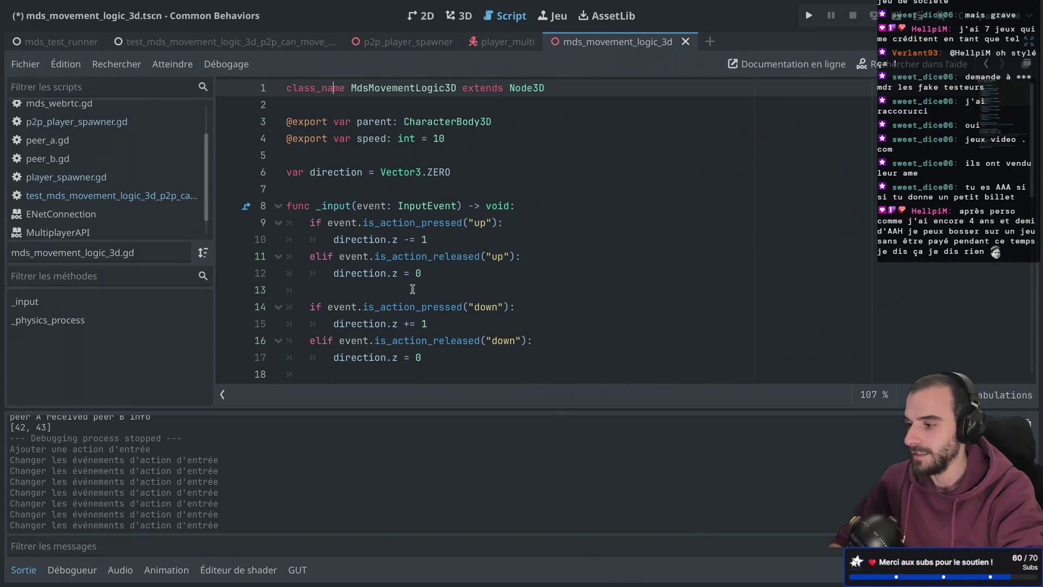
click(459, 137)
key(Return)
key(Return)
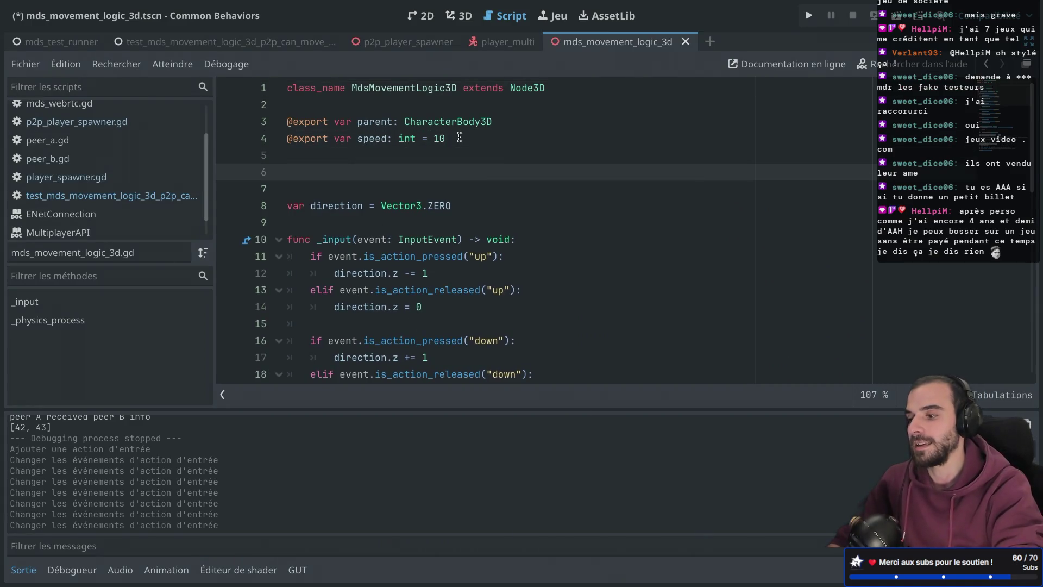
text(@export var)
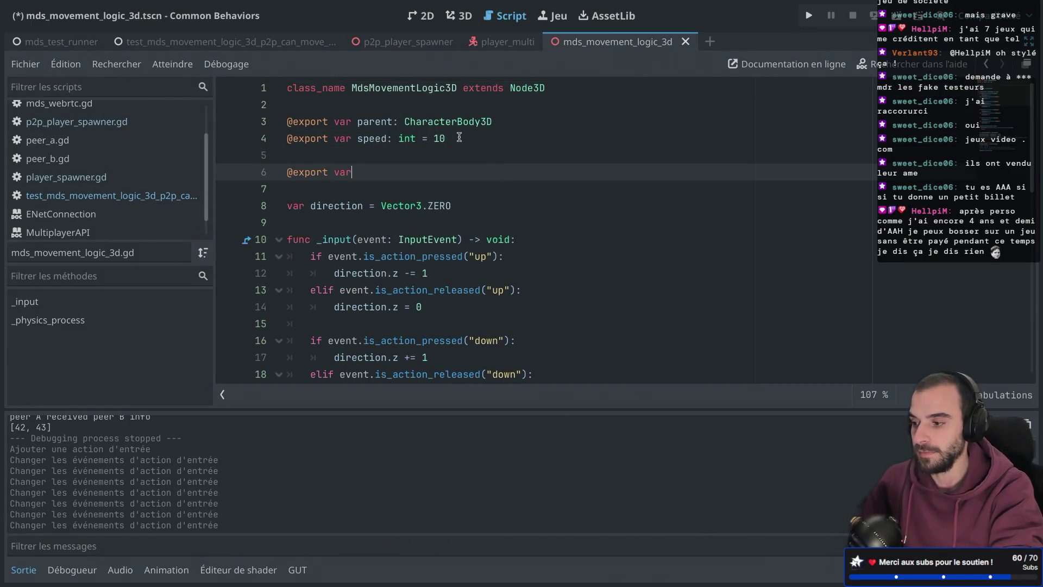
text( up_a)
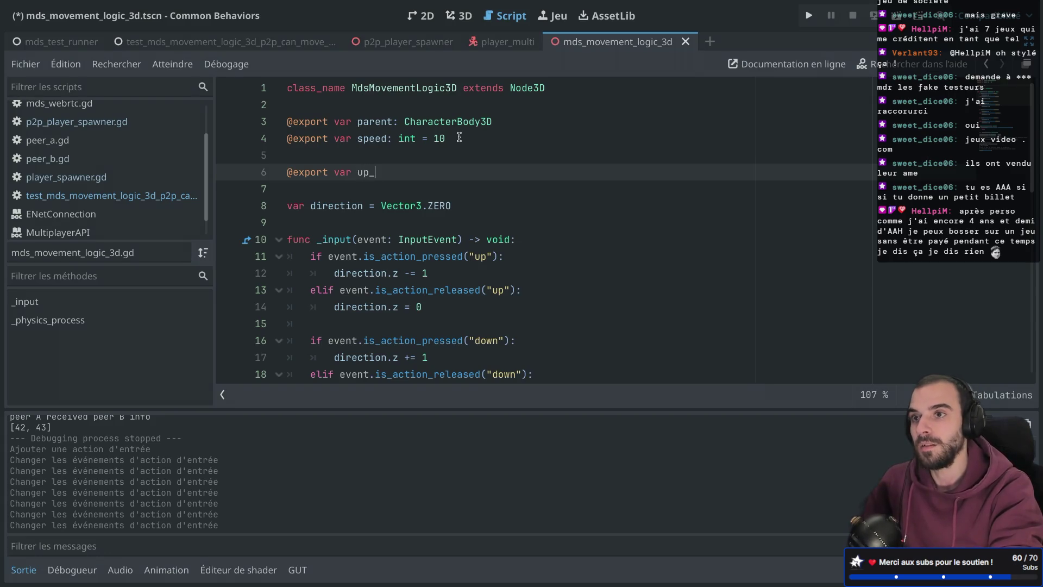
text(ction)
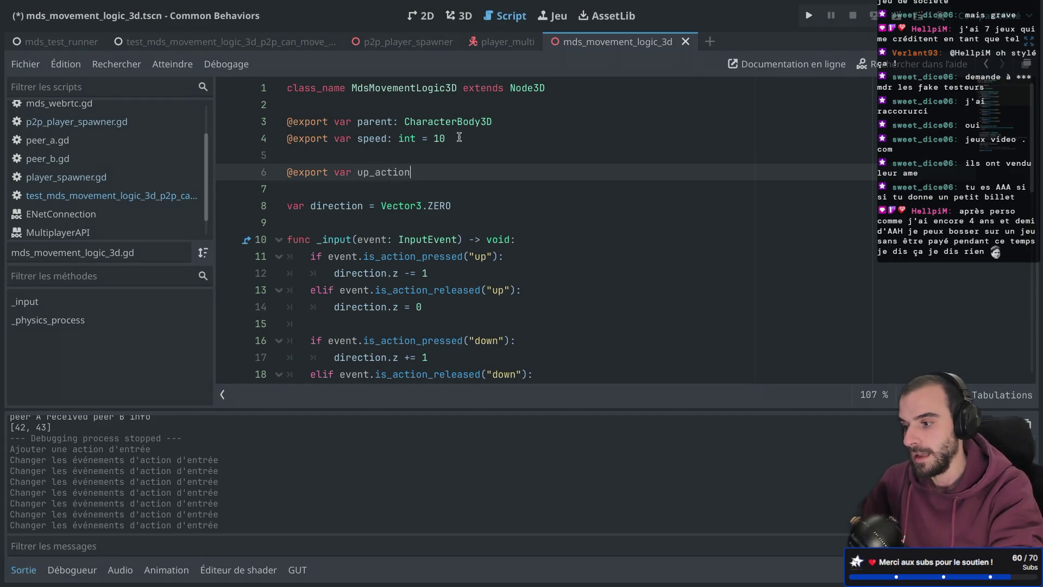
text(: ")
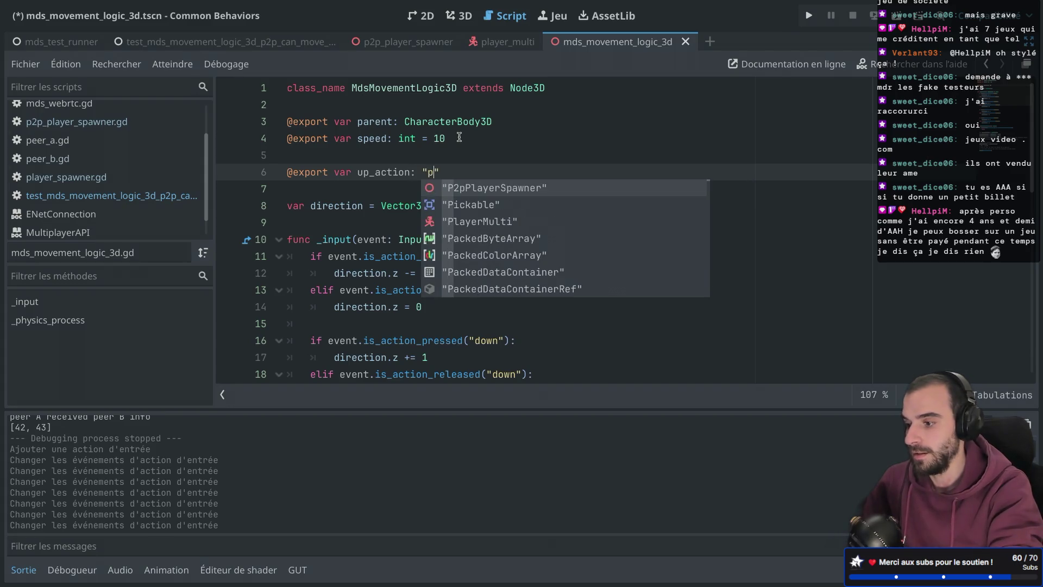
text(up)
shift+click(456, 156)
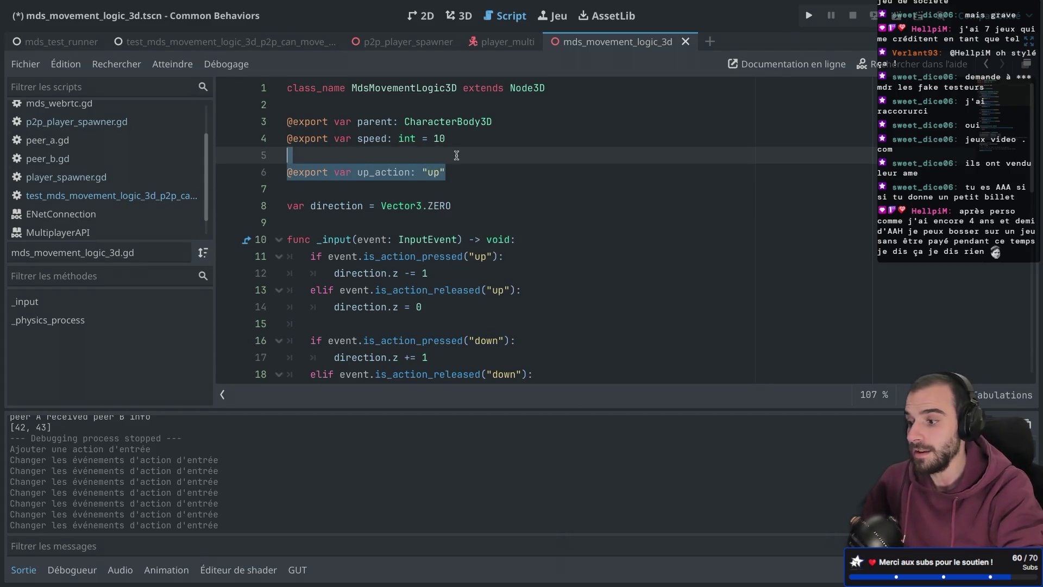
key(ctrl+c)
key(ctrl+v)
key(ctrl+v)
key(ctrl+v)
Rename the copied variables to down_action, left_action and right_action
click(364, 192)
key(BackSpace)
key(Delete)
text(down)
click(366, 205)
key(BackSpace)
key(Delete)
text(left)
click(370, 223)
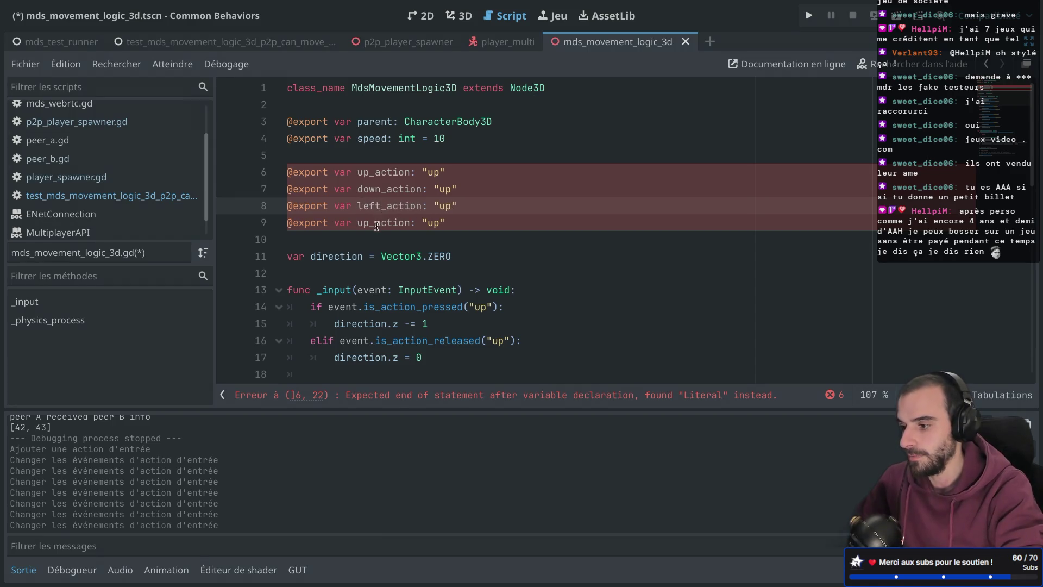
key(BackSpace)
key(BackSpace)
text(right)
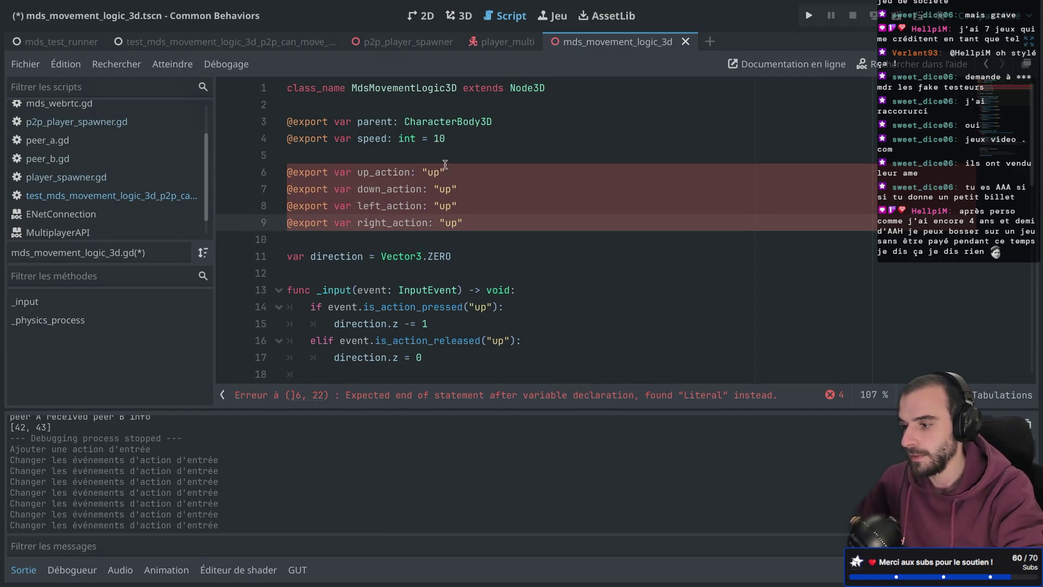
Change the copies' default values to "down", "left" and "right", and save the script
double_click(444, 189)
text(down)
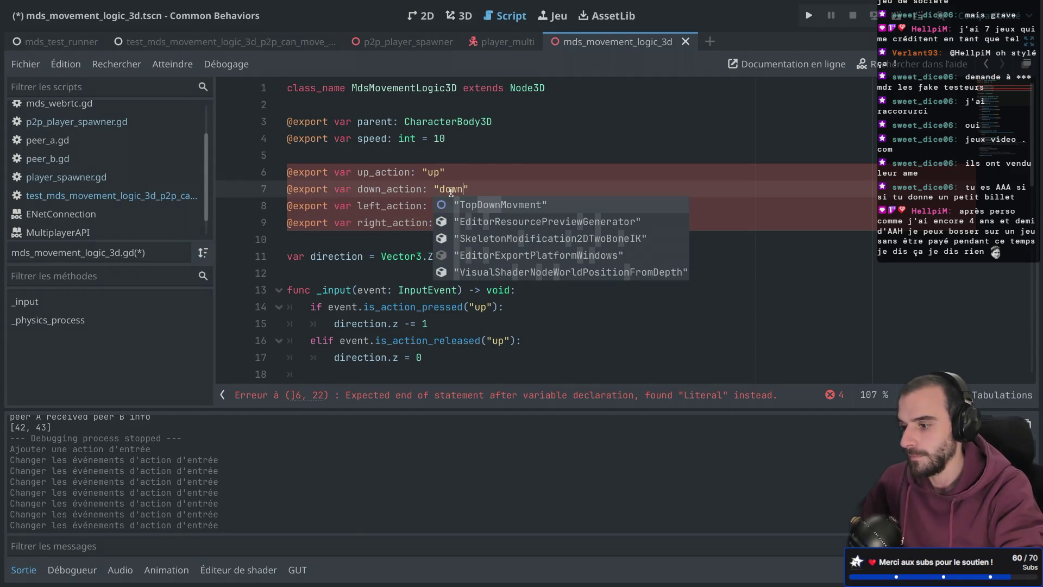
click(462, 166)
click(447, 210)
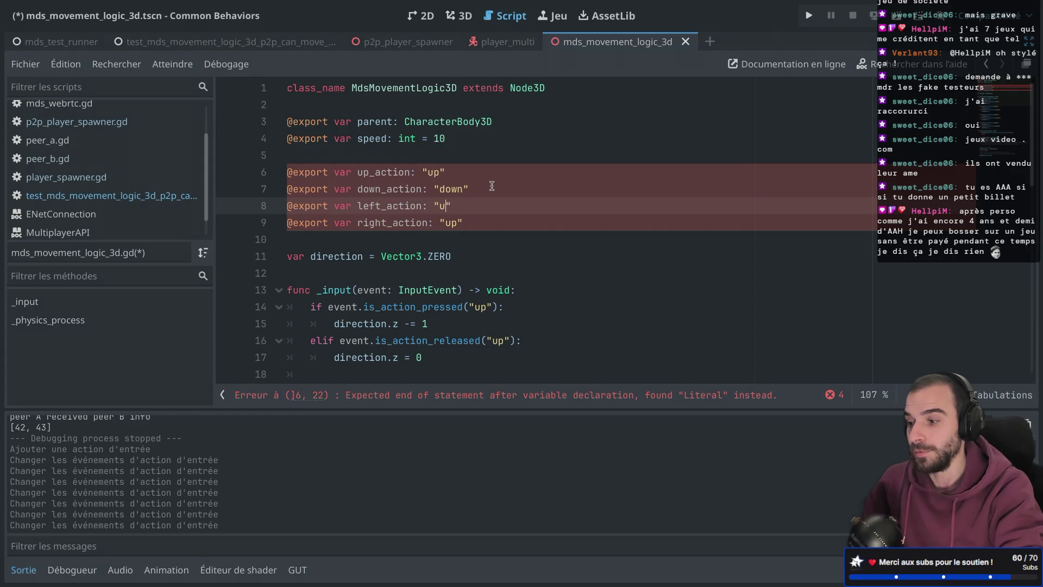
key(BackSpace)
text(left)
click(476, 182)
double_click(457, 221)
key(BackSpace)
text(right)
click(491, 177)
key(ctrl+s)
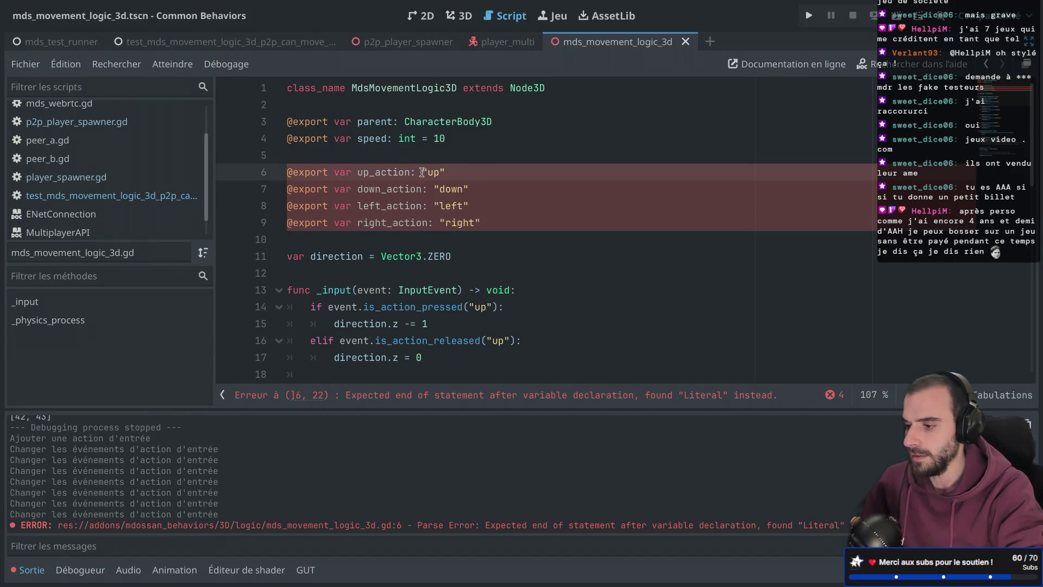
Replace the colon with '=' in all four action variable declarations
click(427, 172)
key(BackSpace)
text(=)
click(427, 189)
key(BackSpace)
text(=)
click(429, 205)
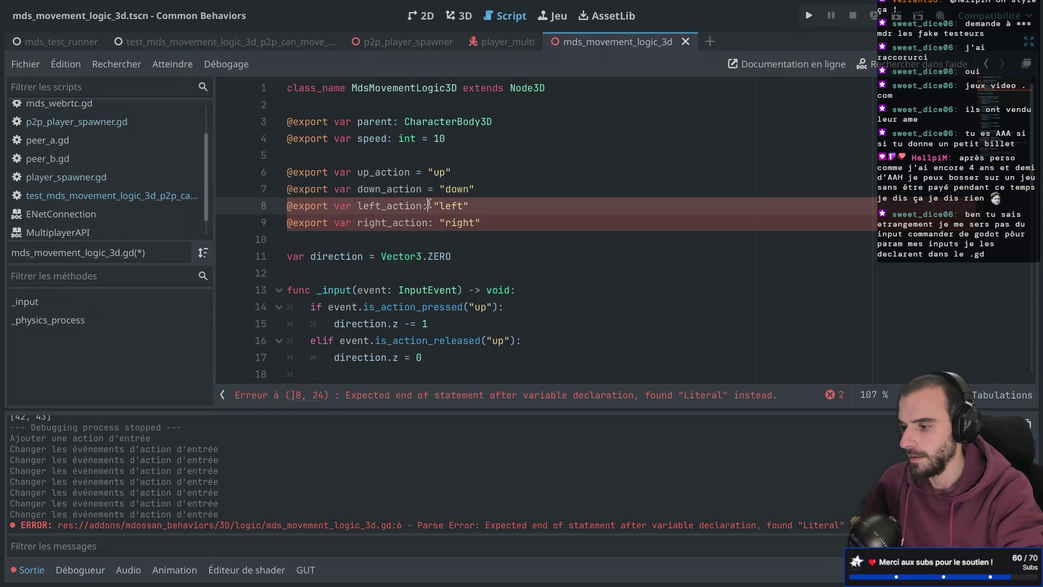
text(=)
click(443, 220)
key(BackSpace)
key(BackSpace)
text(=)
scroll(481, 158, down, 2)
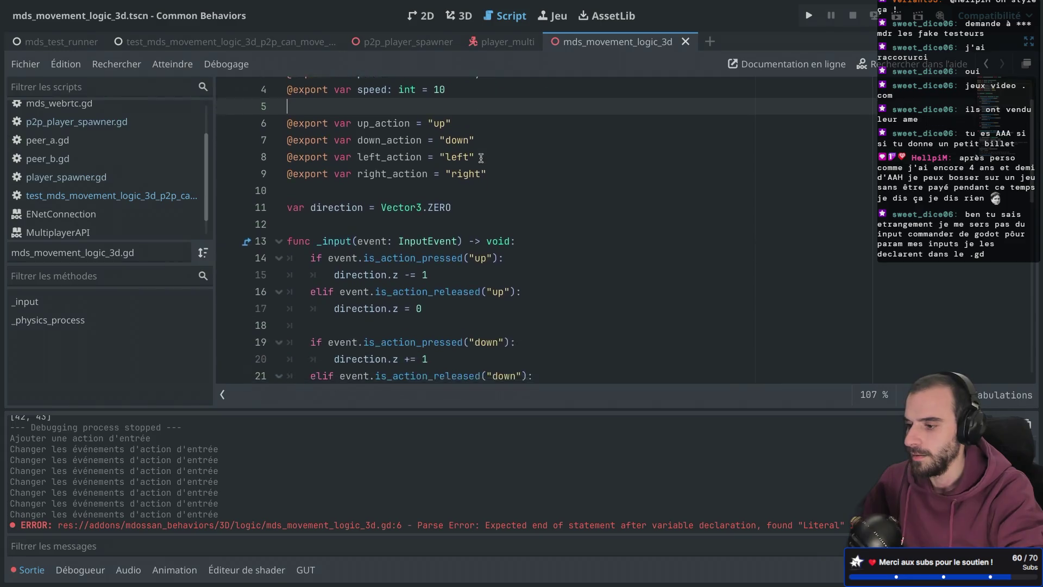
click(494, 239)
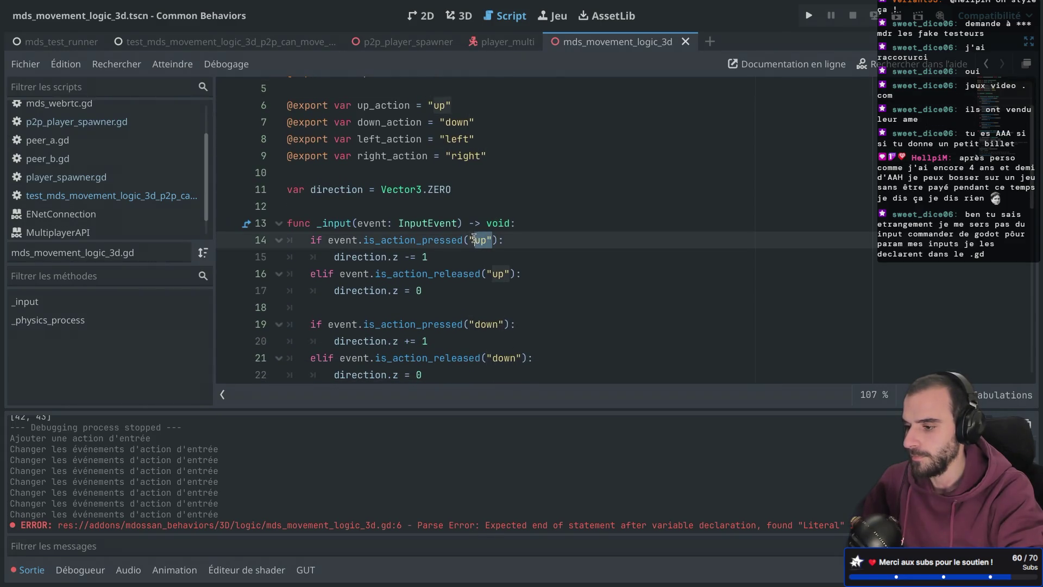
Replace the quoted "up" and "down" arguments in the input handler with up_action and down_action
key(BackSpace)
key(ctrl+space)
key(Return)
drag(511, 273, 487, 273)
text(p_action)
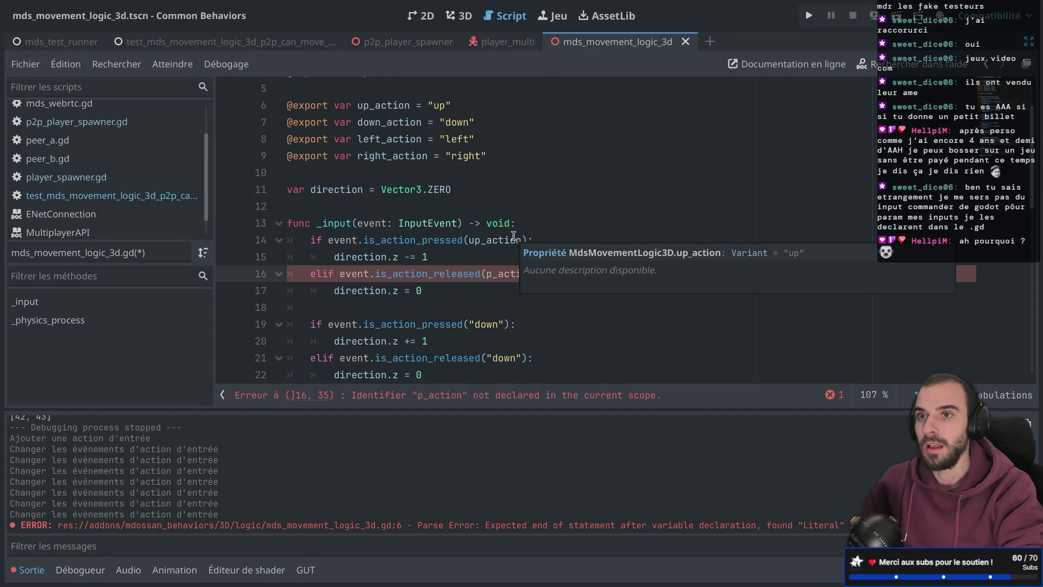
scroll(513, 236, down, 2)
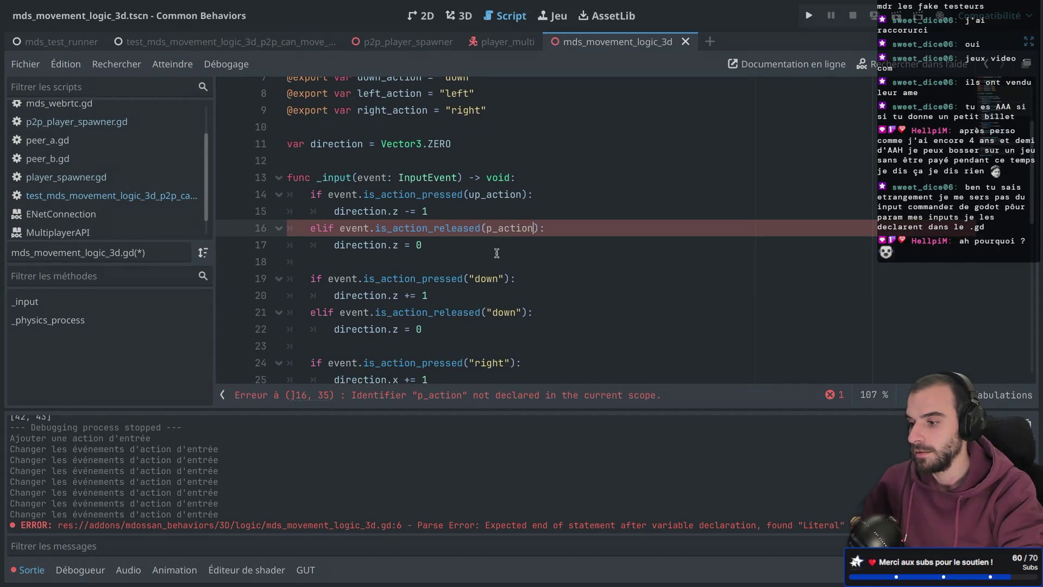
click(487, 228)
text(u)
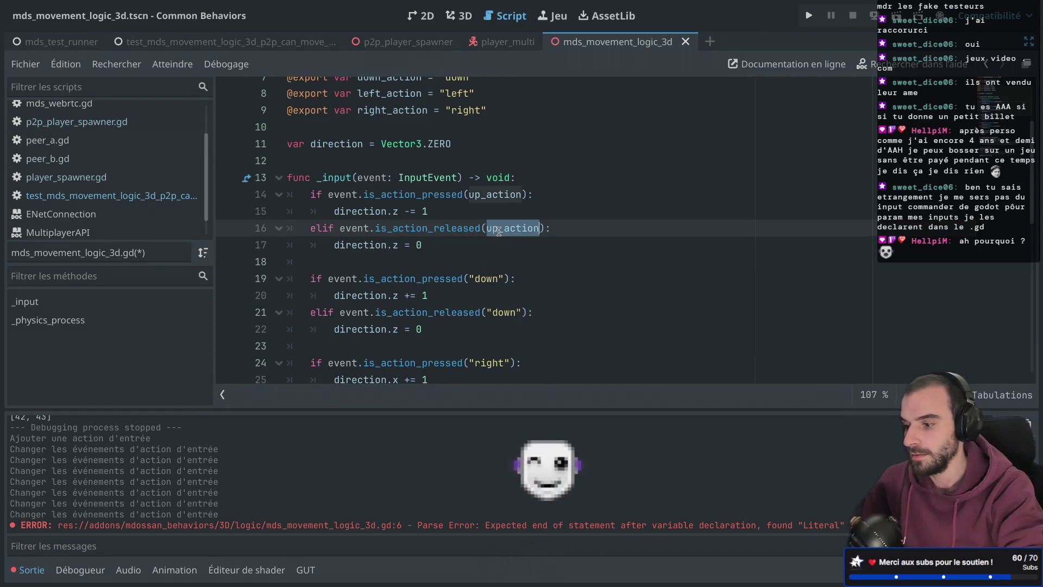
click(478, 279)
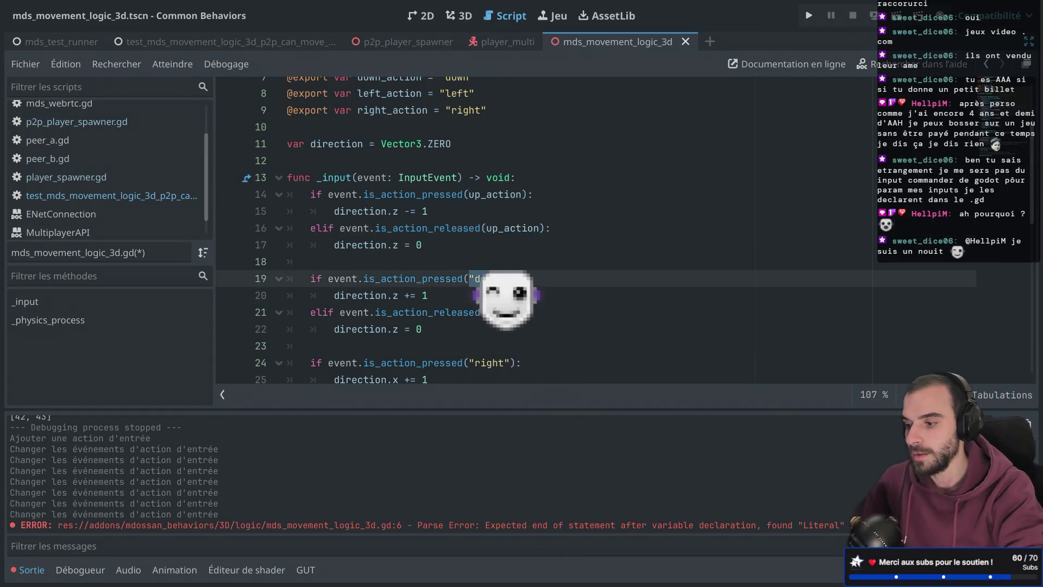
text(dow_)
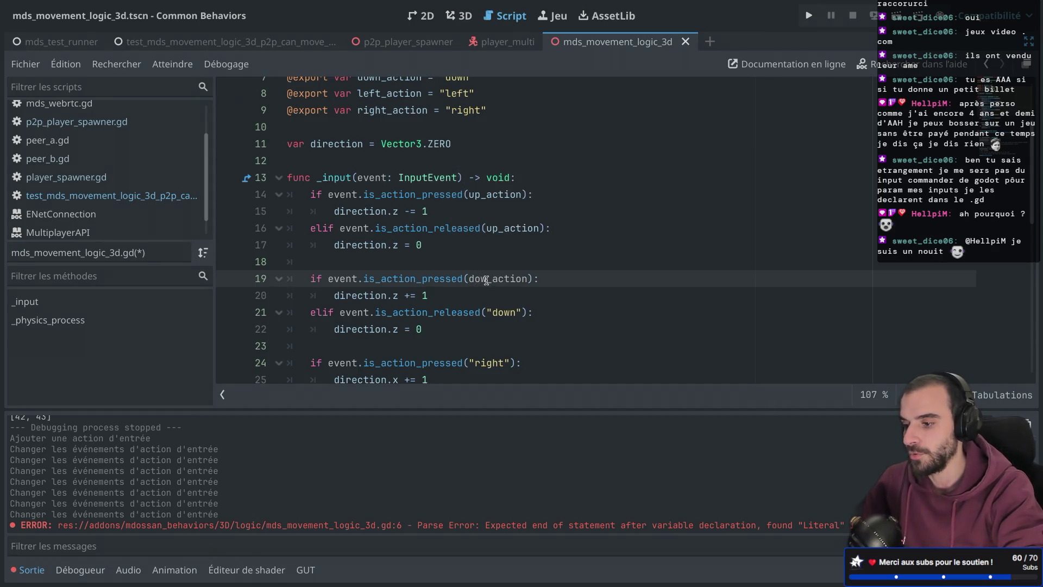
text(n)
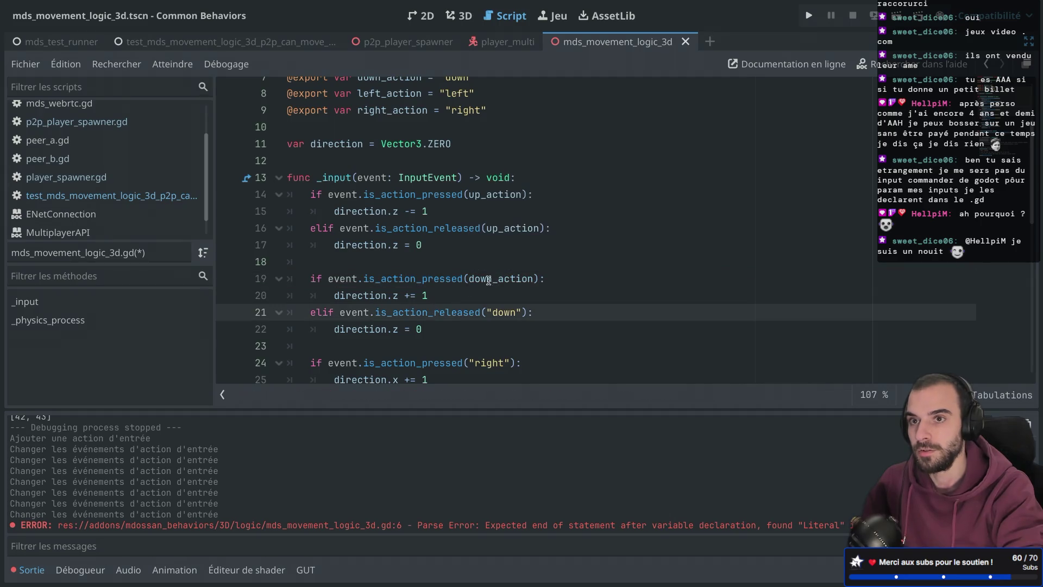
Use down_action on line 21 and right_action in the right pressed check
double_click(498, 278)
key(ctrl+c)
drag(524, 312, 465, 324)
key(ctrl+v)
scroll(486, 310, down, 1)
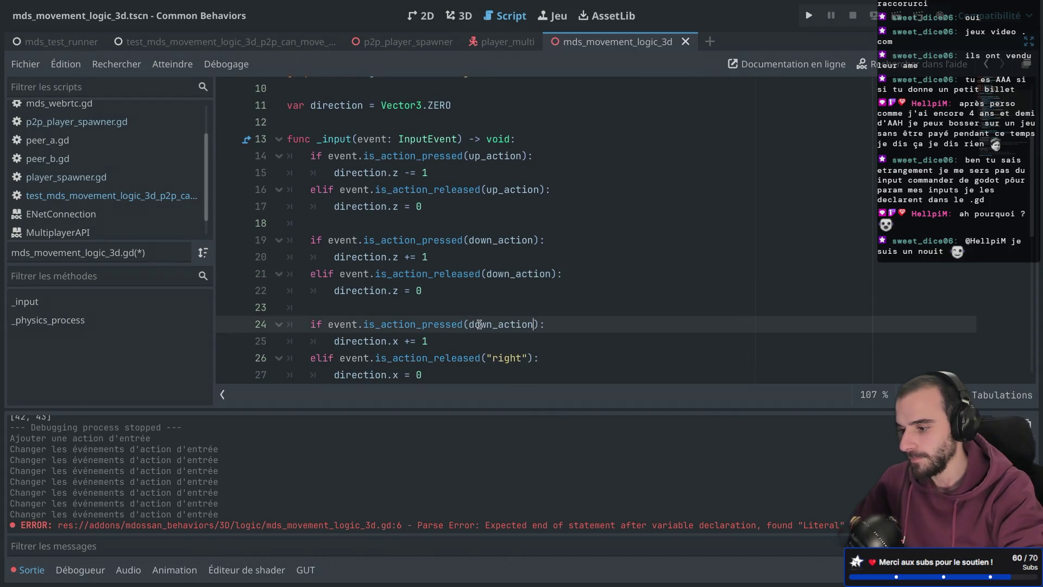
key(ctrl+v)
click(487, 324)
key(Delete)
key(BackSpace)
key(BackSpace)
key(BackSpace)
text(right)
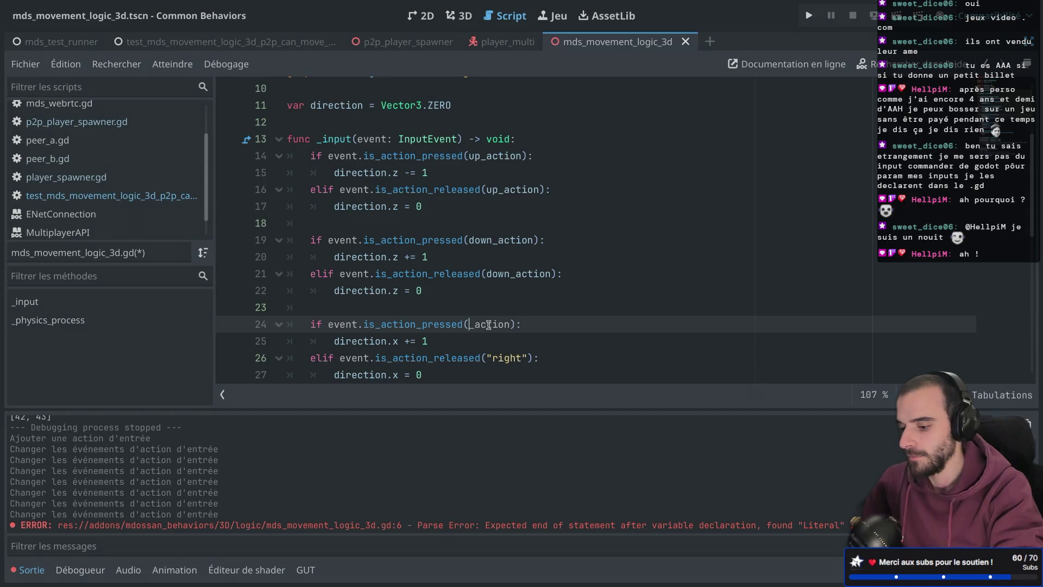
Replace the remaining quoted "right" and "left" arguments with right_action and left_action
double_click(488, 324)
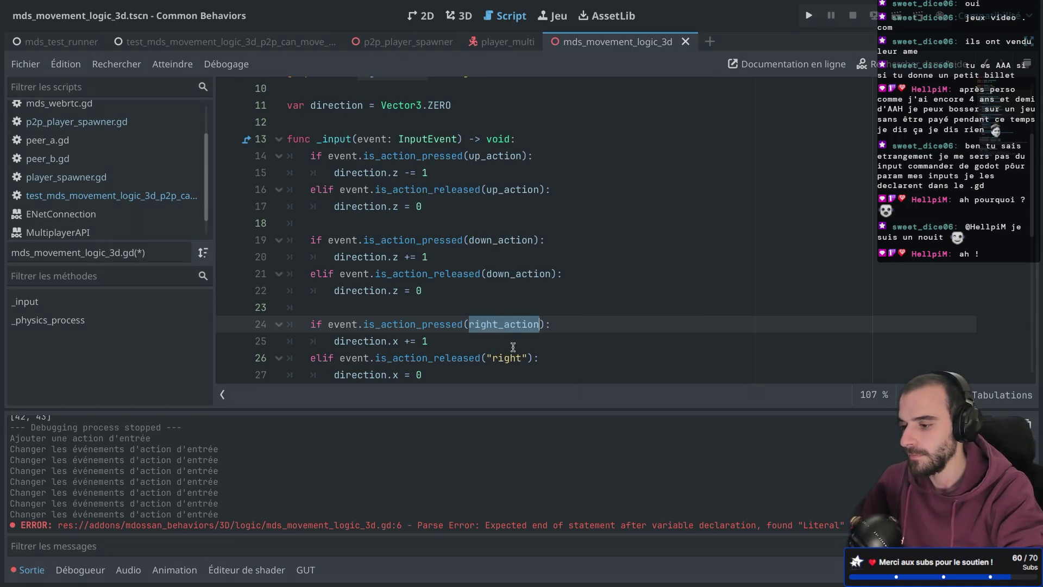
drag(524, 356, 499, 356)
scroll(528, 361, down, 3)
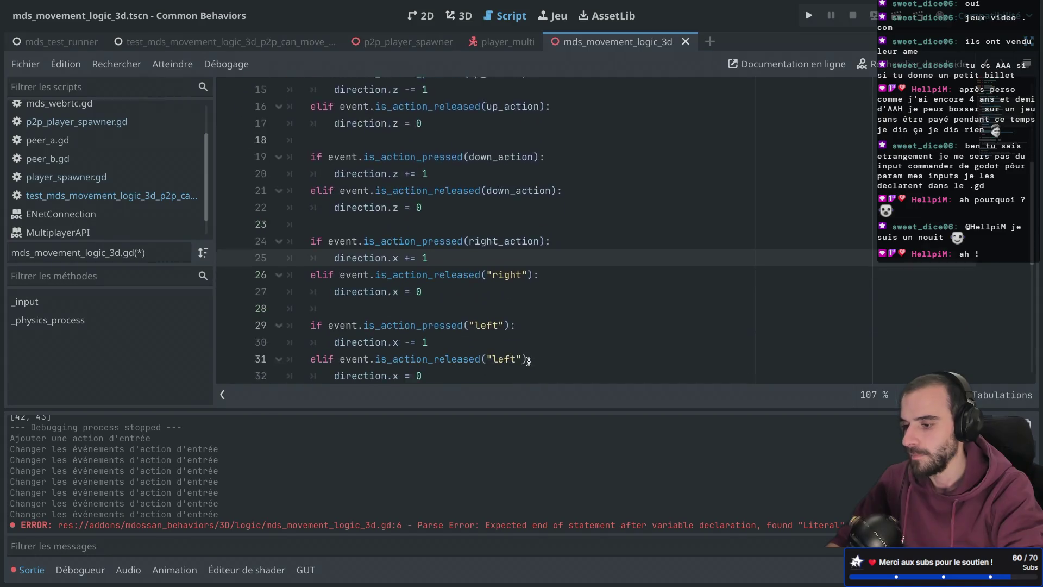
drag(527, 250, 486, 250)
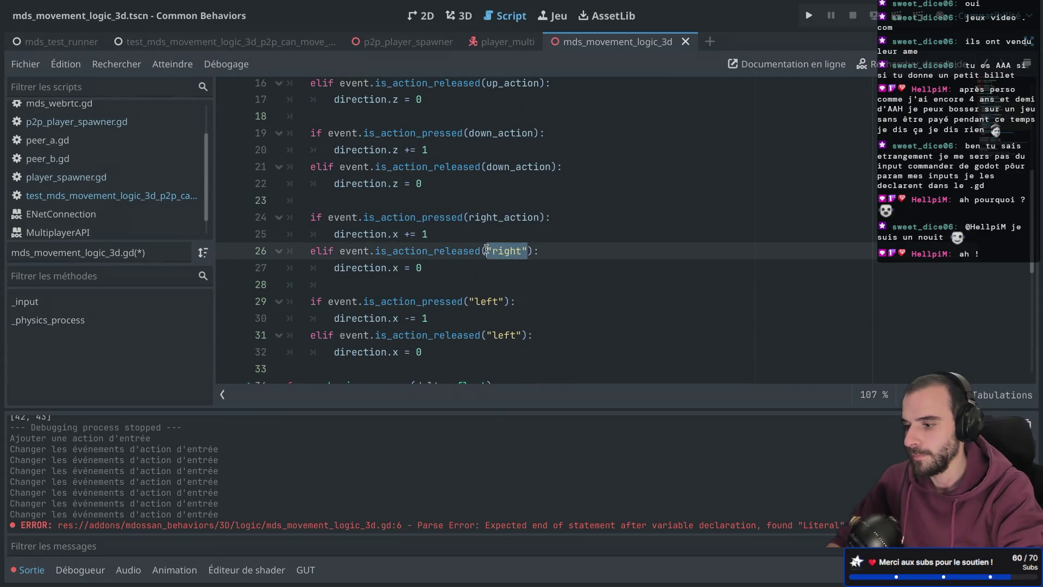
key(ctrl+v)
drag(507, 301, 470, 301)
key(ctrl+v)
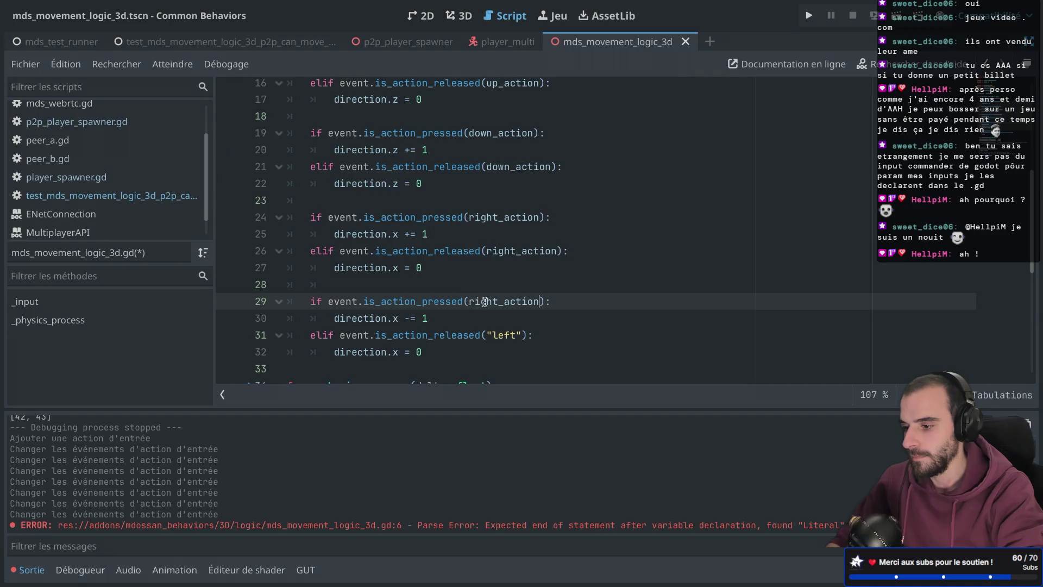
click(493, 302)
key(BackSpace)
key(BackSpace)
key(BackSpace)
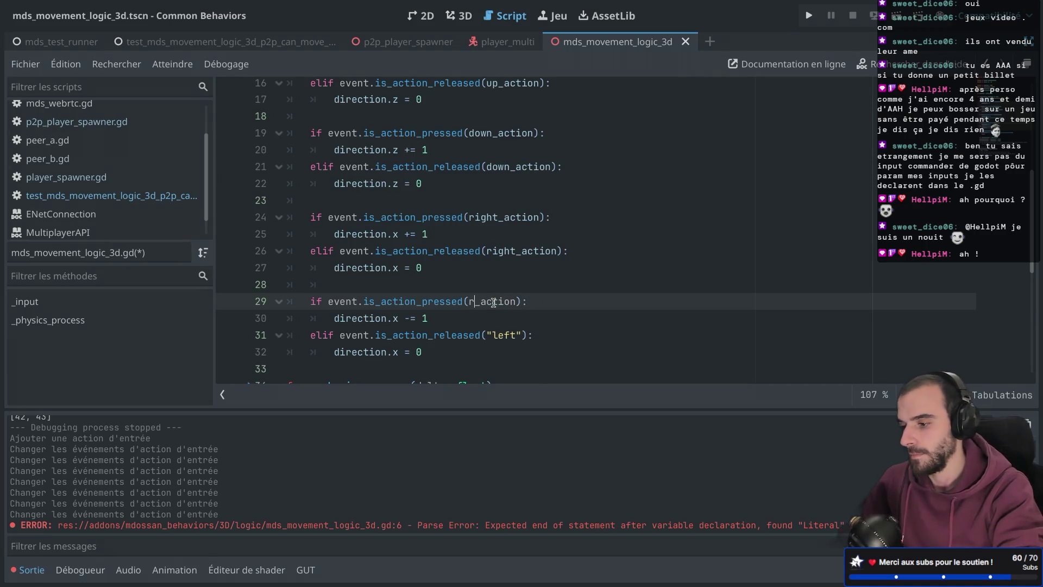
key(BackSpace)
text(left)
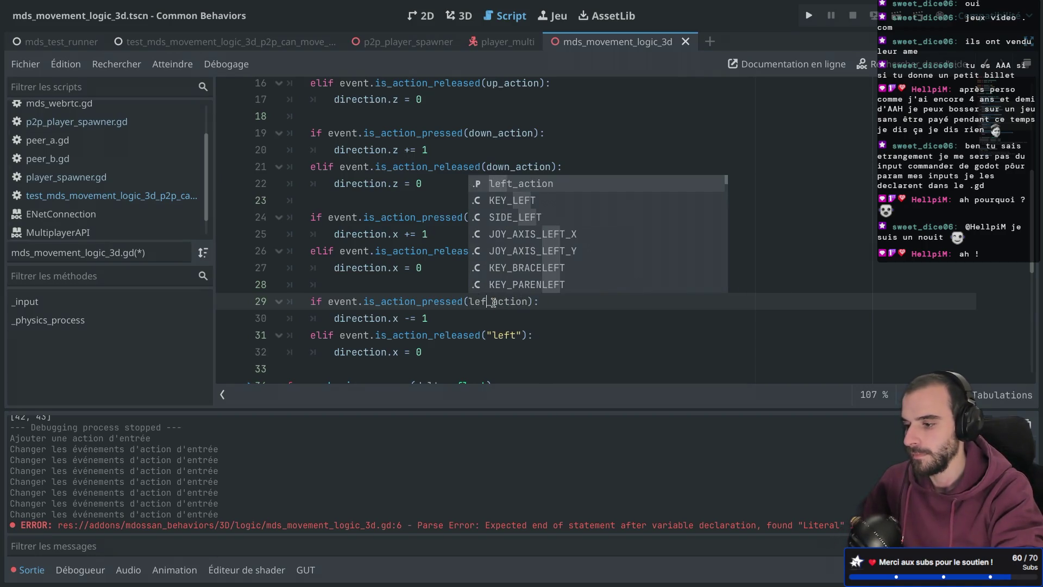
double_click(501, 303)
drag(521, 334, 489, 335)
key(ctrl+v)
Save the script and run the mds_test_runner scene
scroll(511, 276, down, 2)
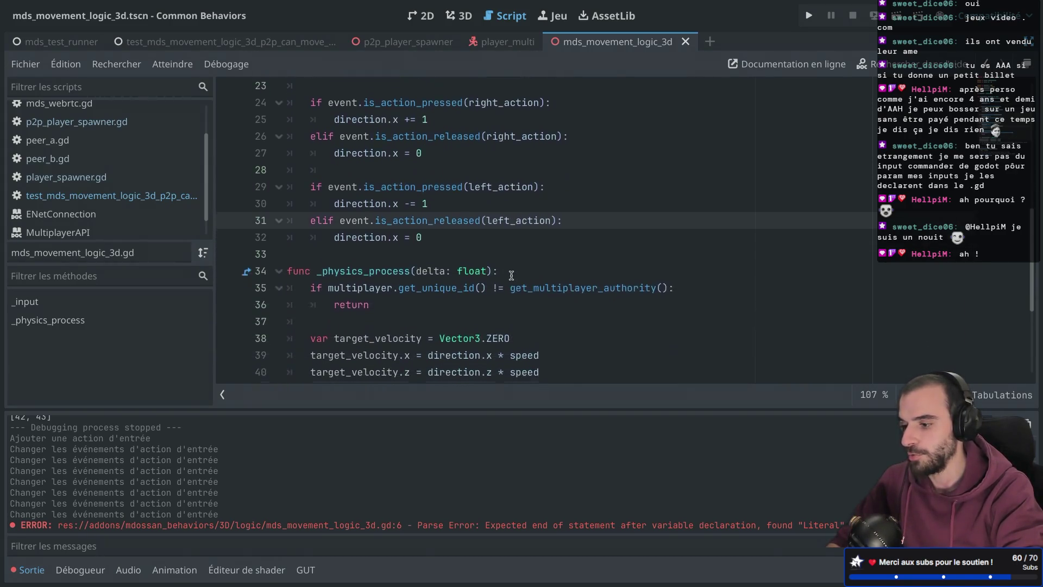
key(ctrl+s)
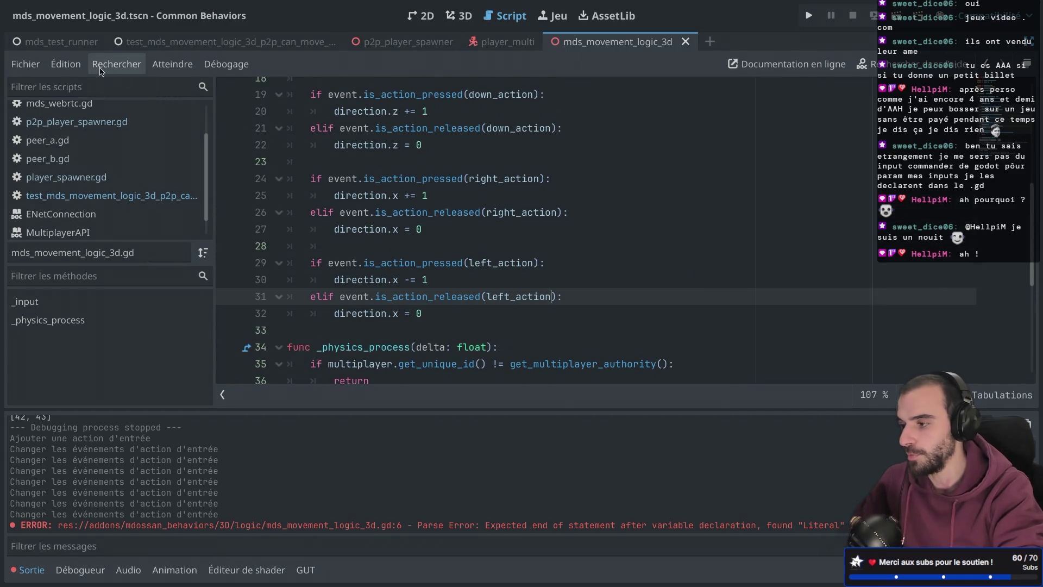
click(77, 46)
key(super+r)
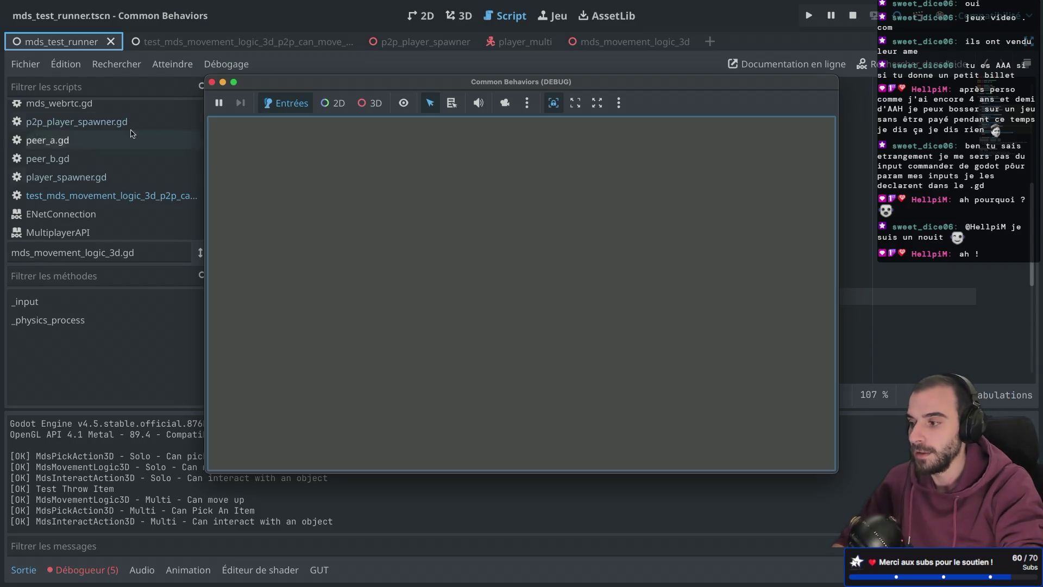
Stop the test game once every test reports [OK], then switch to the player_multi scene
click(212, 83)
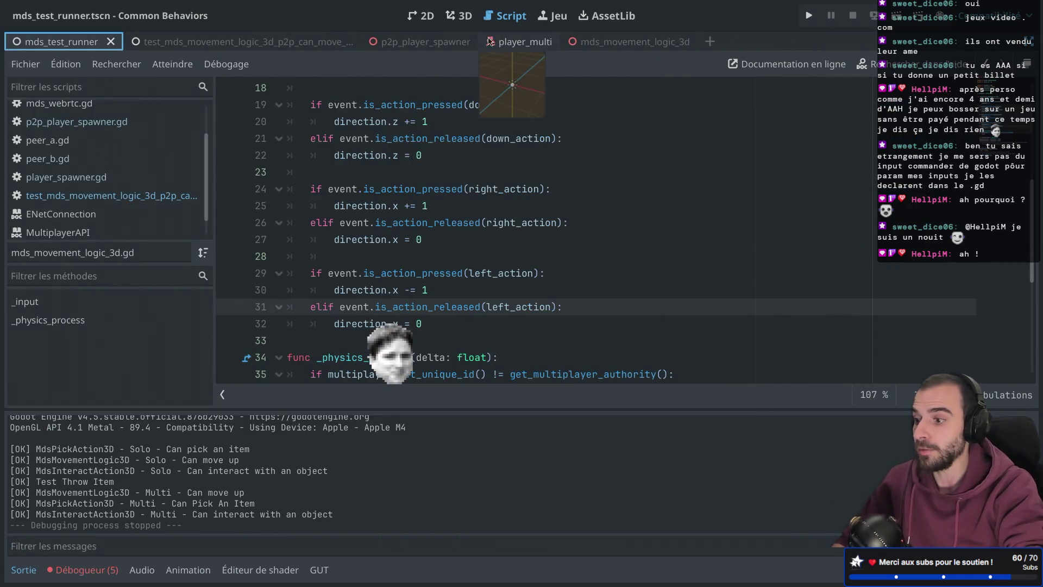
click(512, 44)
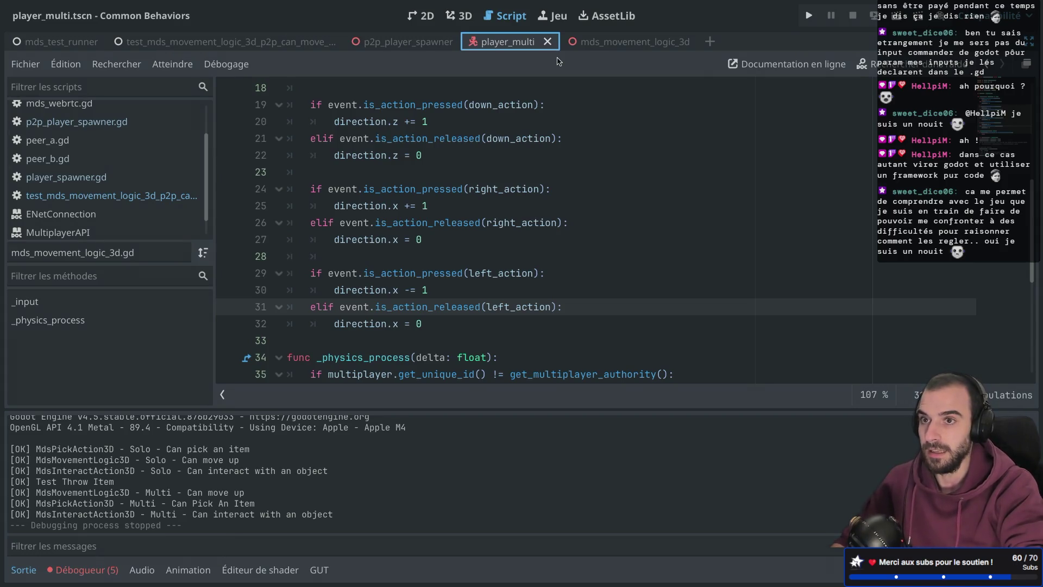
Show the Scene dock and Inspector side panels again
key(ctrl+super+d)
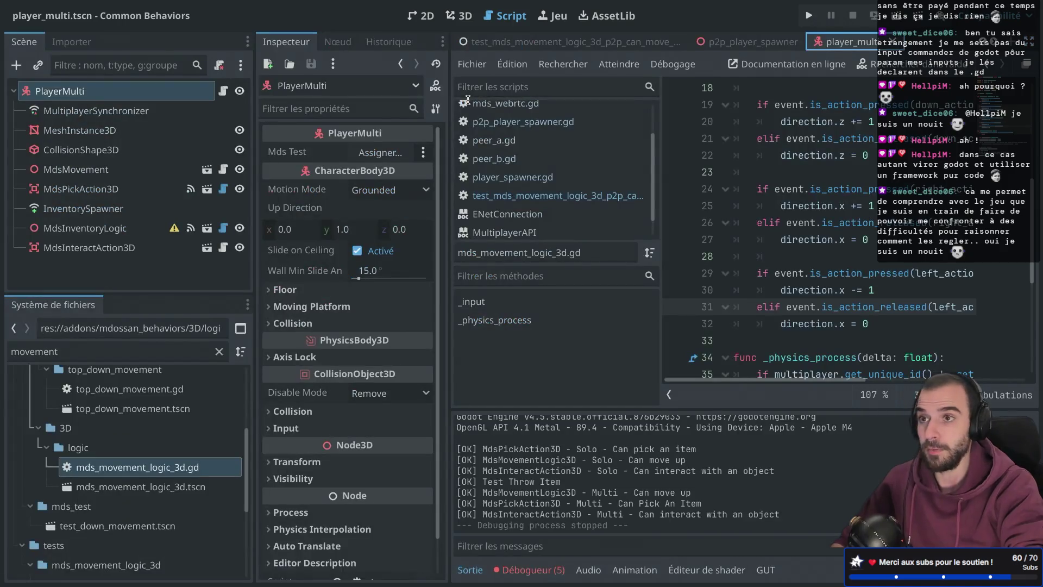
key(ctrl+super+d)
key(ctrl+super+d)
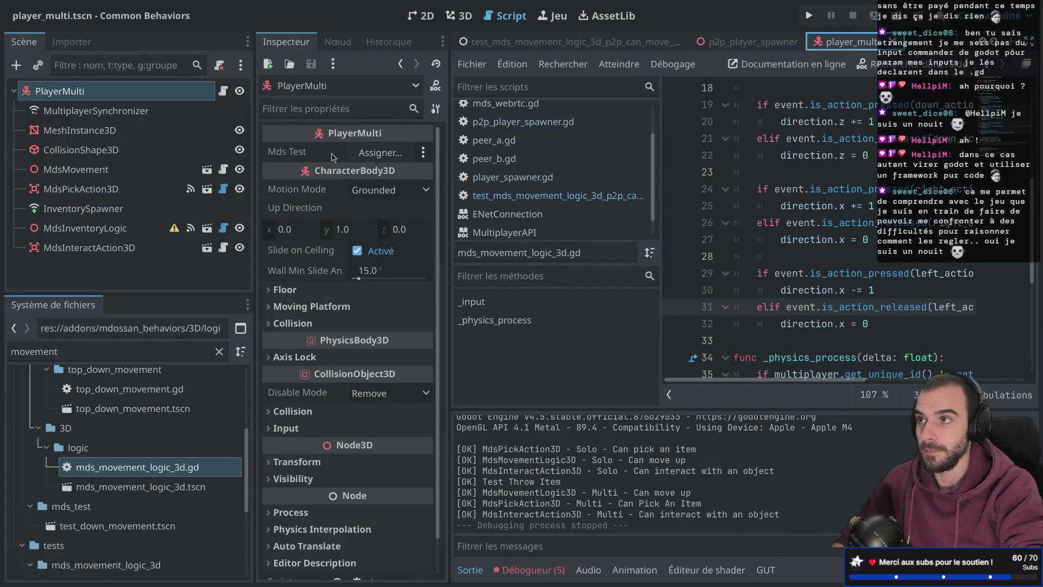
key(ctrl+super+d)
scroll(504, 173, down, 1)
scroll(504, 172, up, 2)
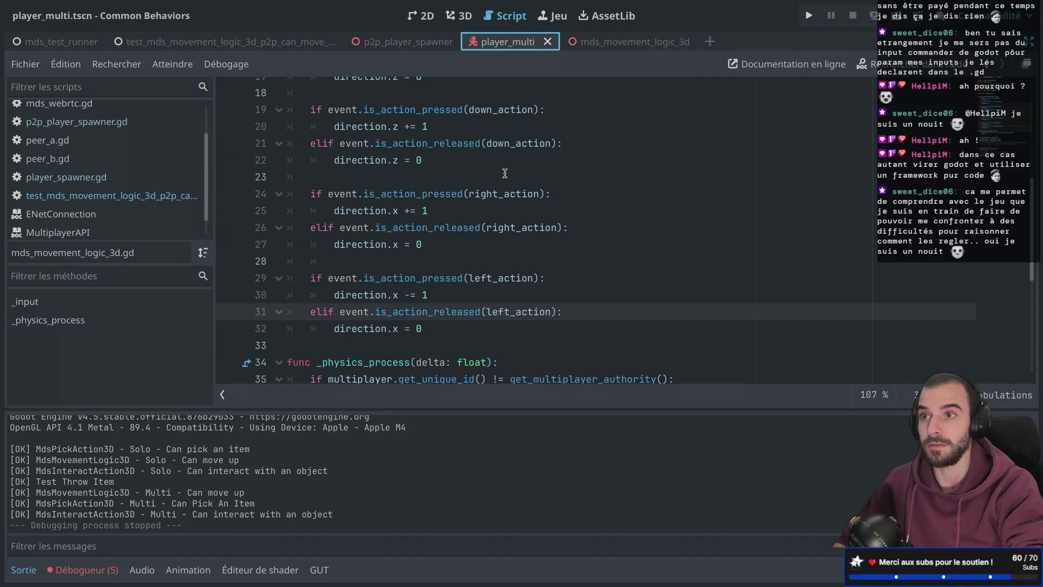
key(ctrl+super+d)
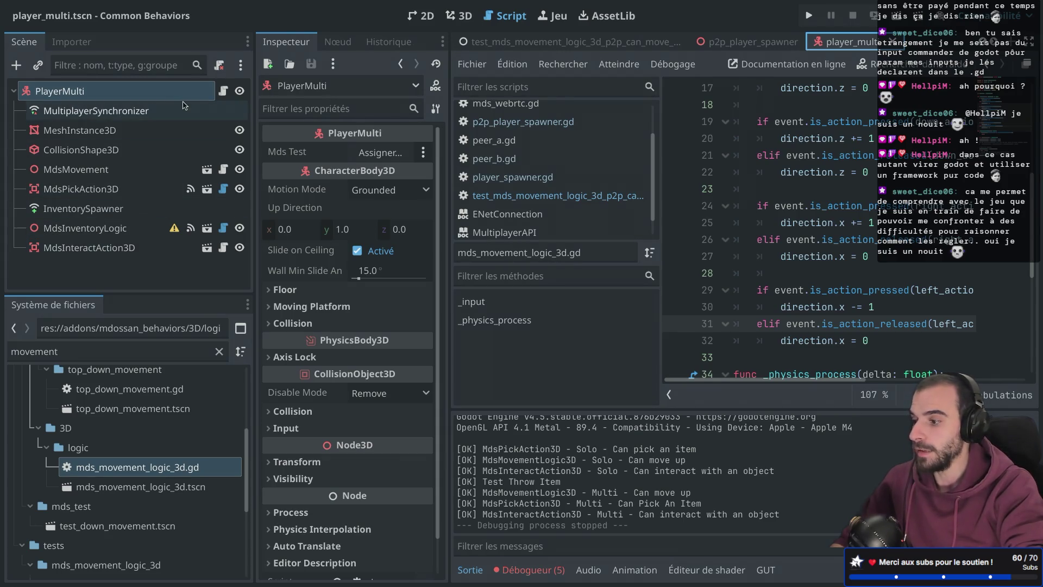
click(223, 91)
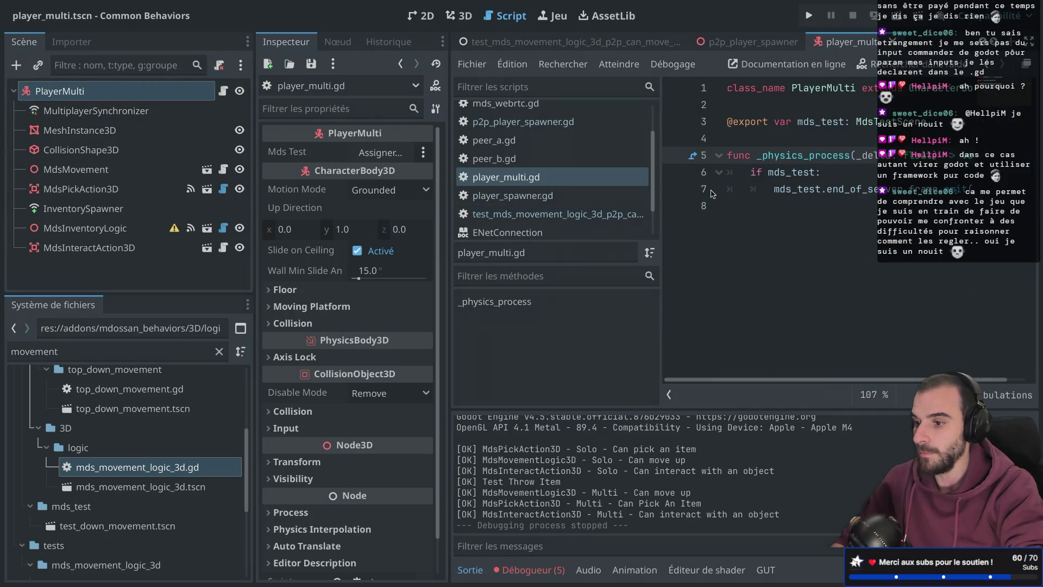
click(942, 121)
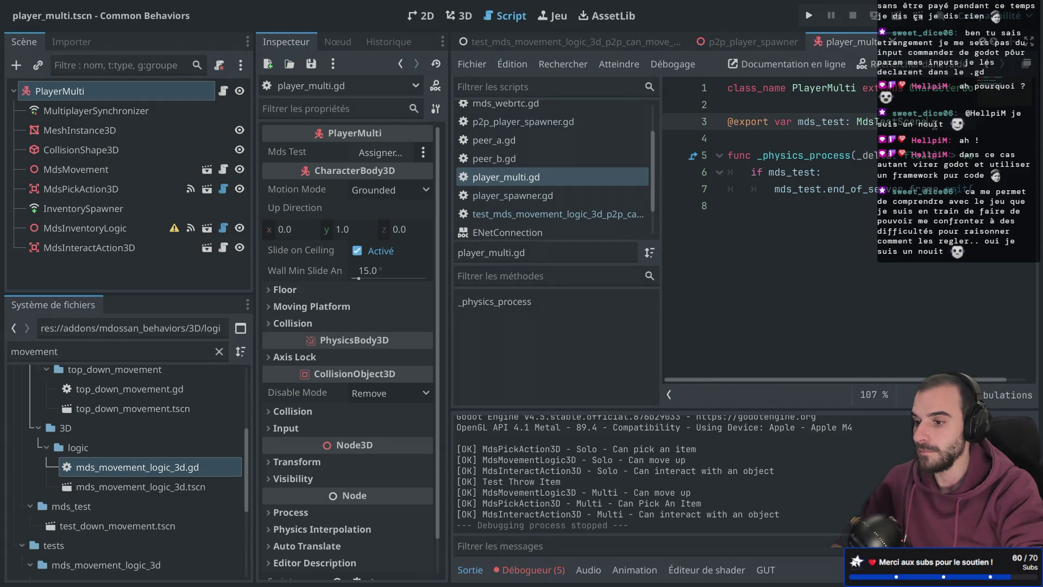
key(Return)
text(onready va)
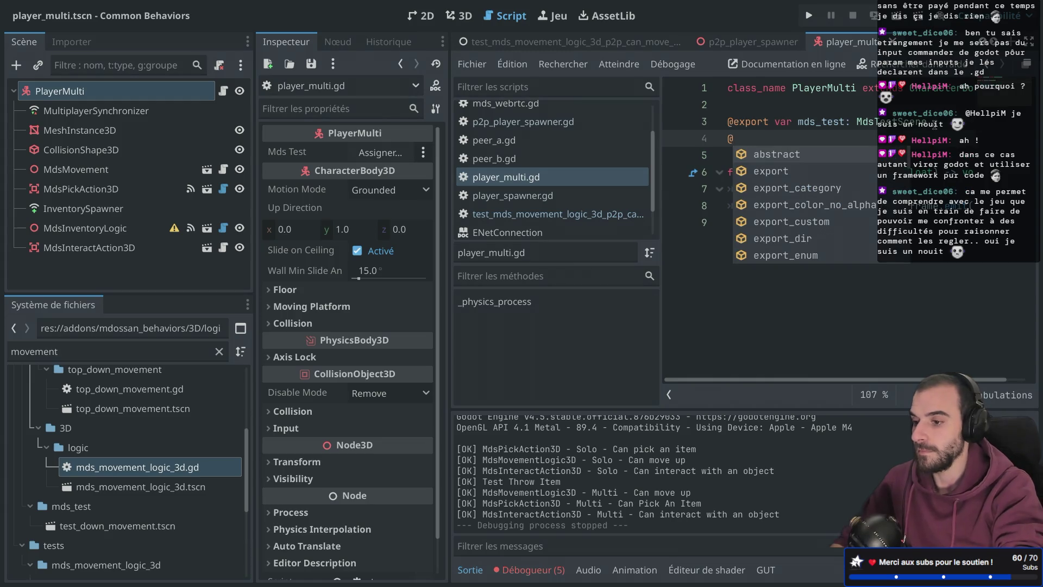
text(r )
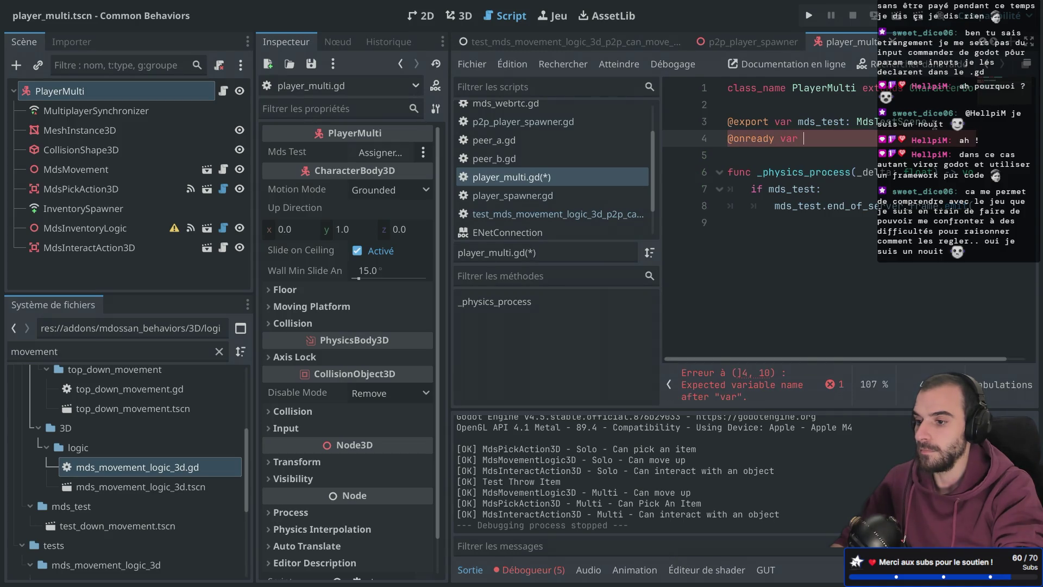
text(ds_movement)
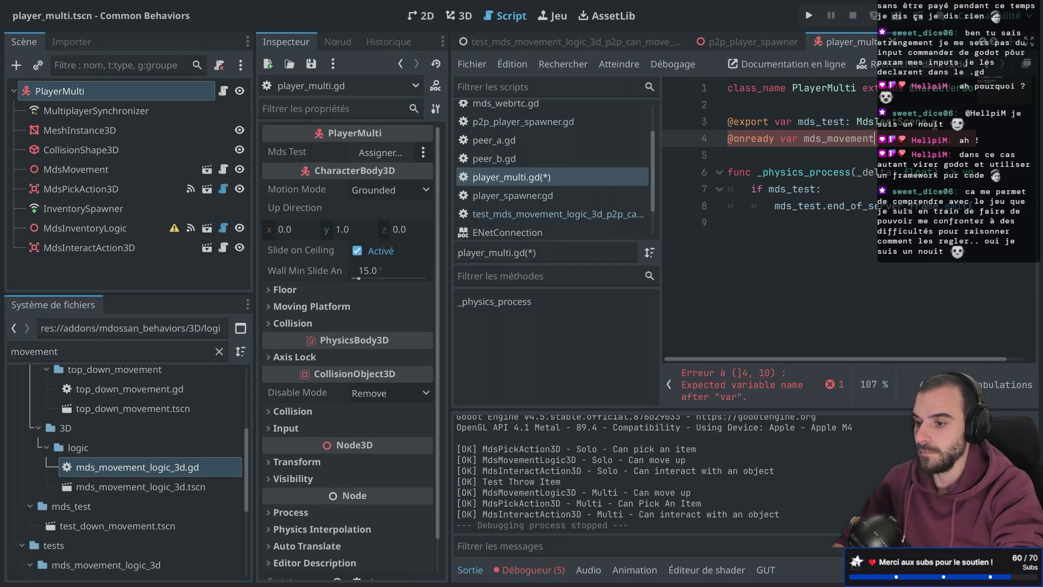
text( =)
click(70, 169)
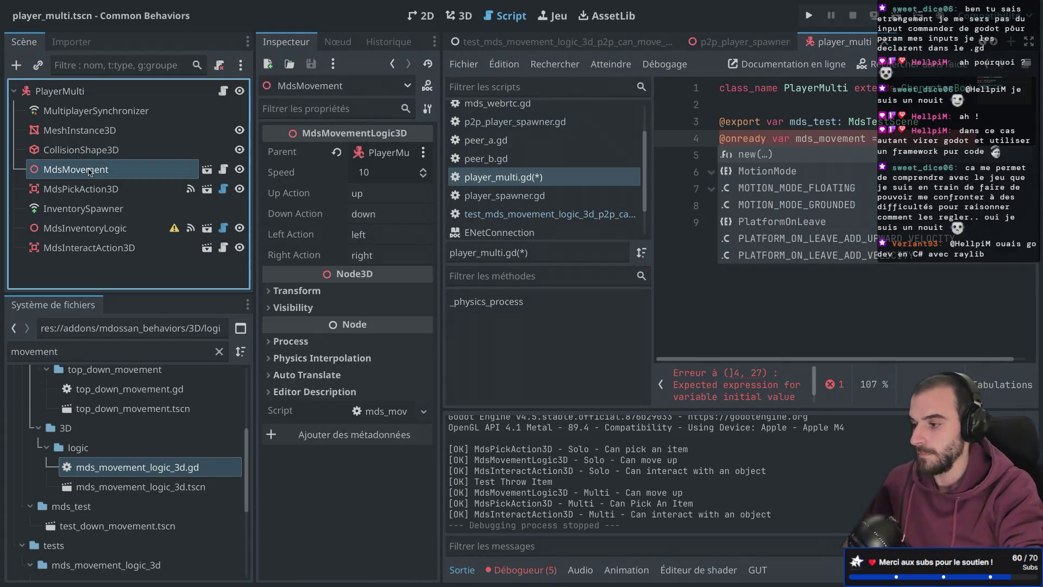
drag(69, 169, 815, 139)
key(ctrl+shift+F11)
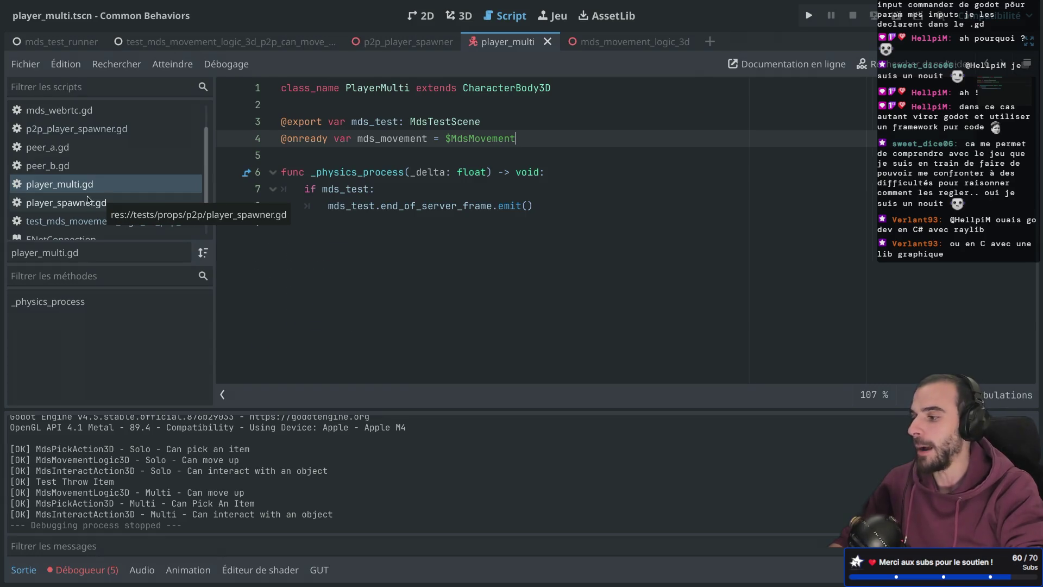
In player_spawner.gd's custom_spawn, add an 'if offset_position != 1:' block after the position assignment
click(88, 200)
click(65, 184)
click(74, 203)
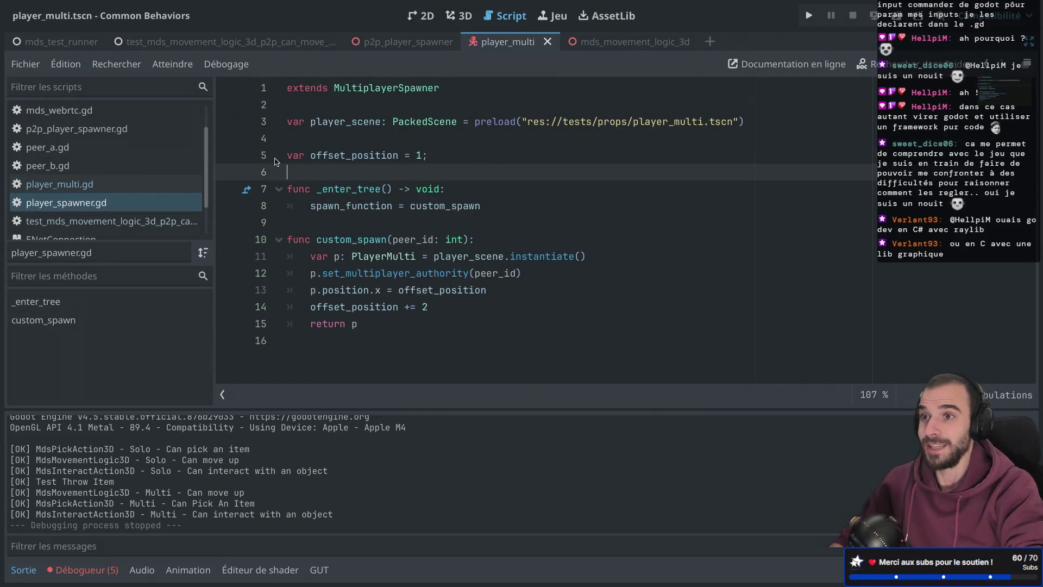
key(ctrl+shift+F11)
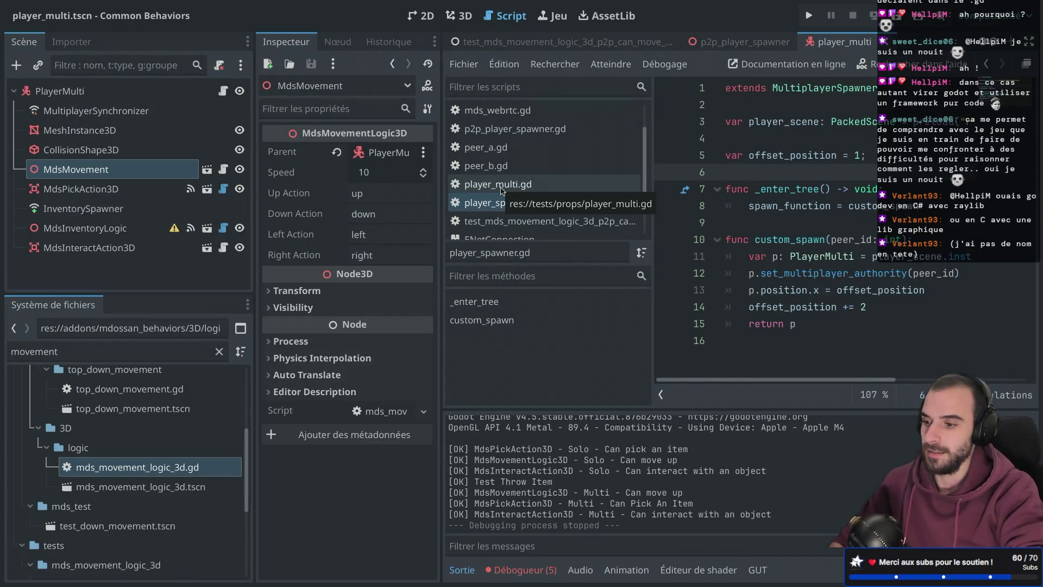
key(ctrl+shift+F11)
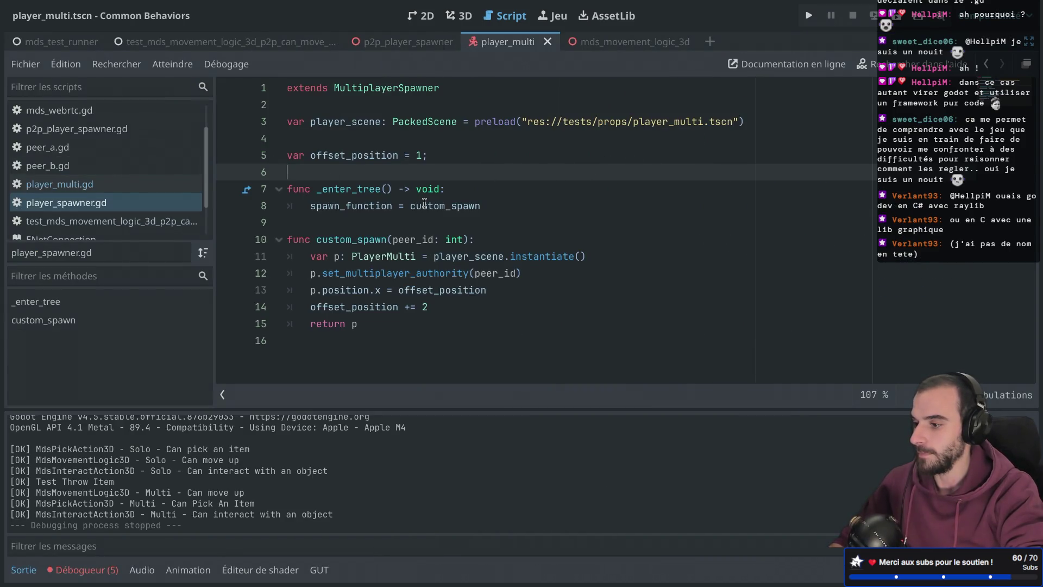
click(421, 151)
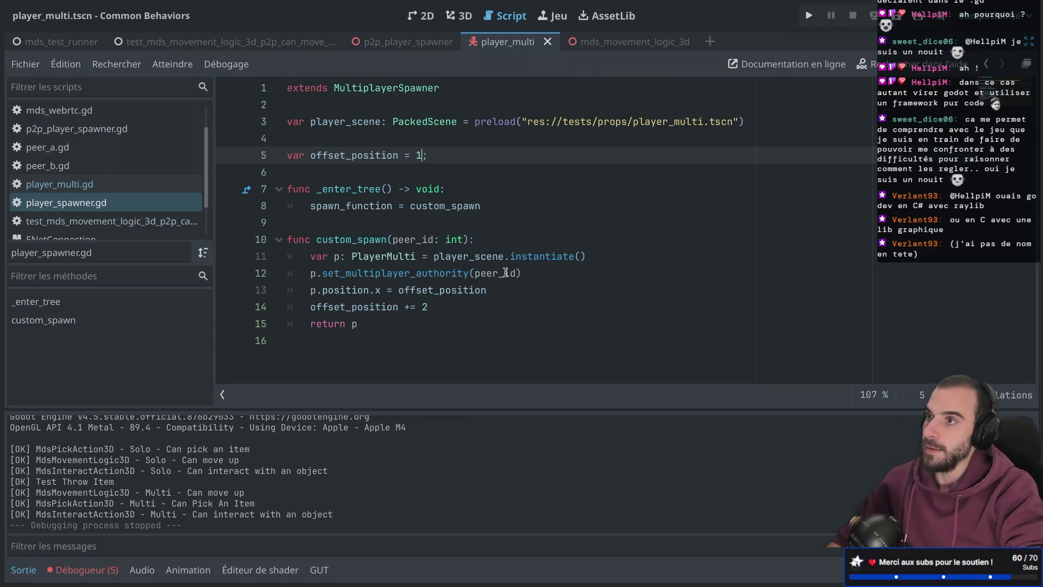
click(504, 299)
click(507, 290)
key(Return)
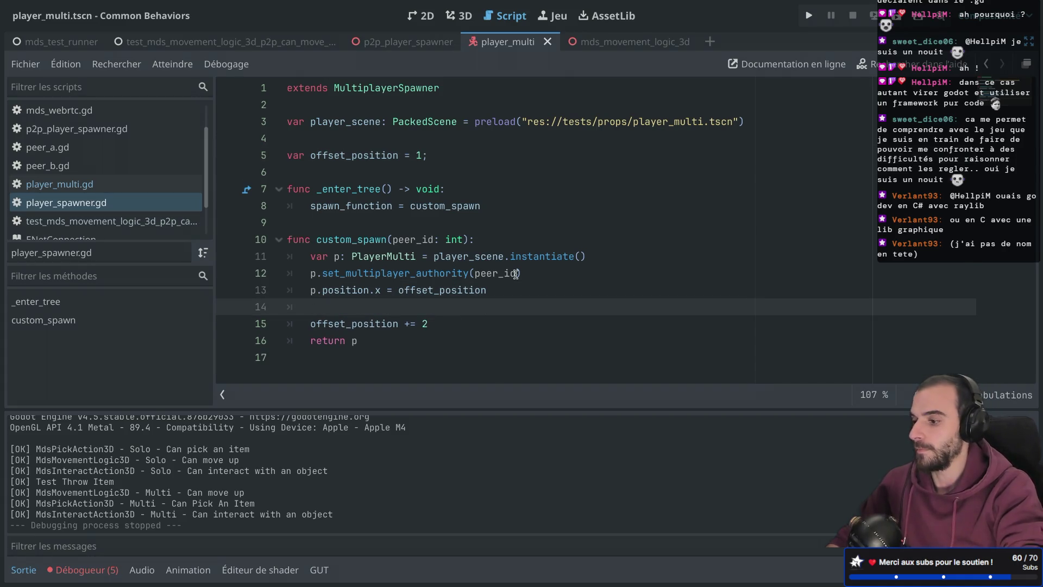
text(if off)
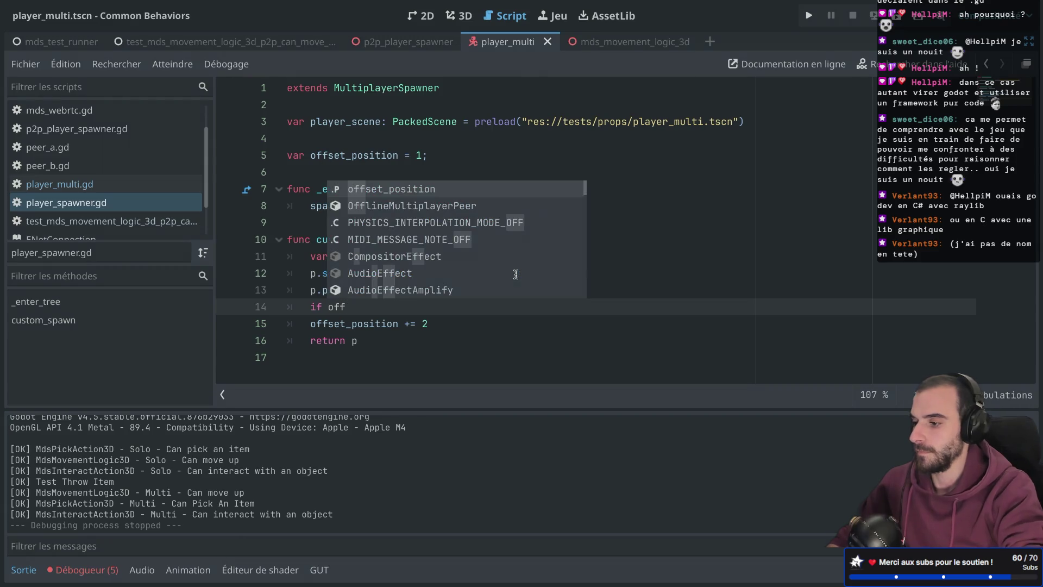
key(Return)
text(!= 1:)
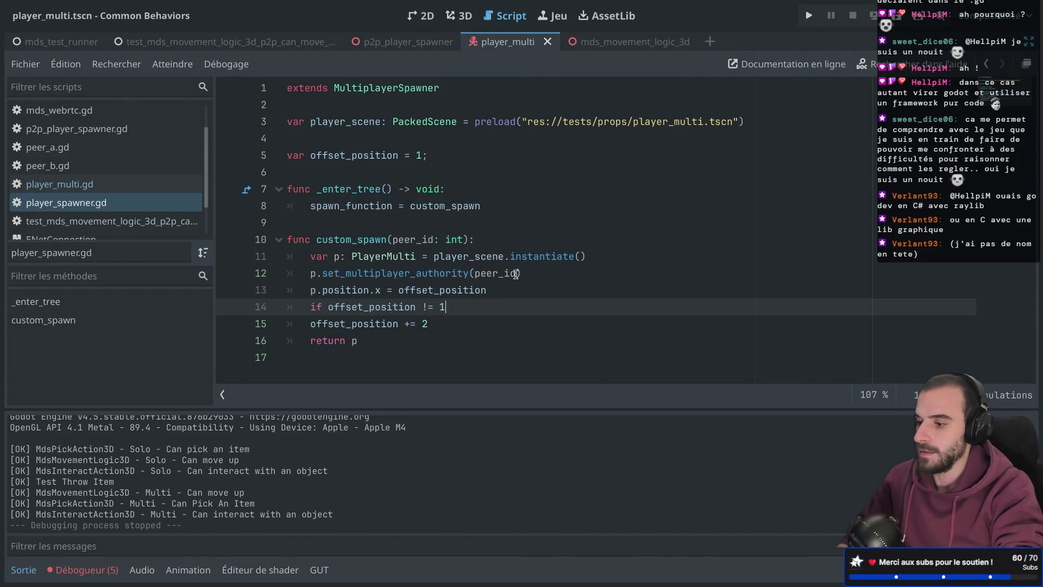
key(Return)
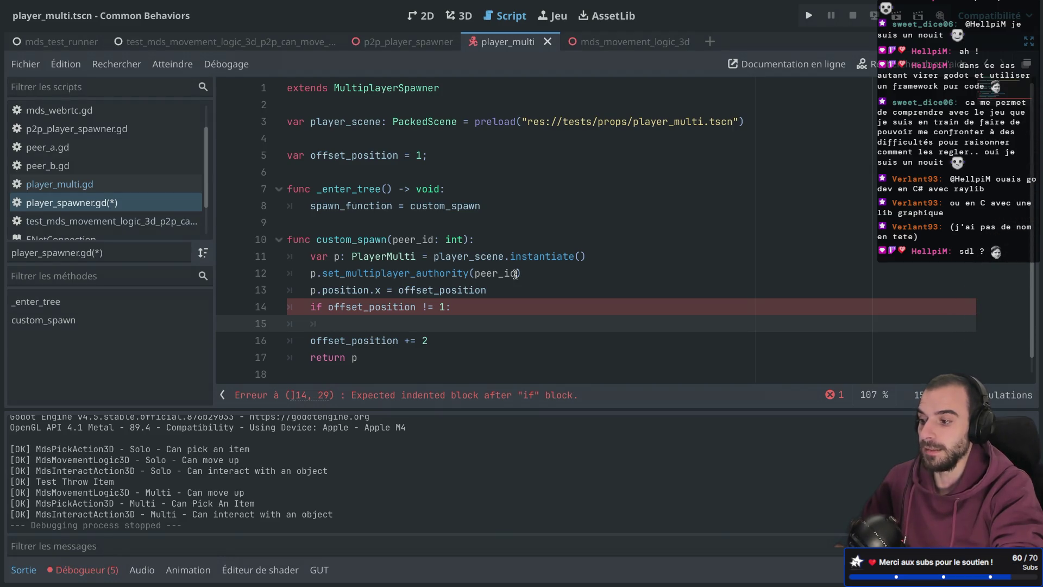
Start the line p.mds_movement.up and type mds_movement as MdsMovementLogic3D in player_multi.gd
text(.mds_movement)
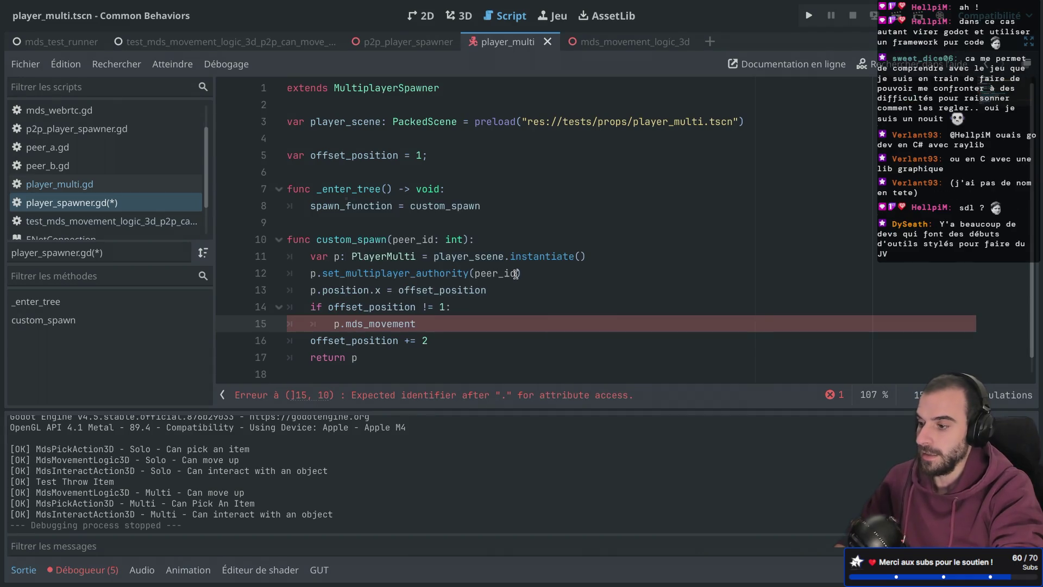
key(Return)
text(.)
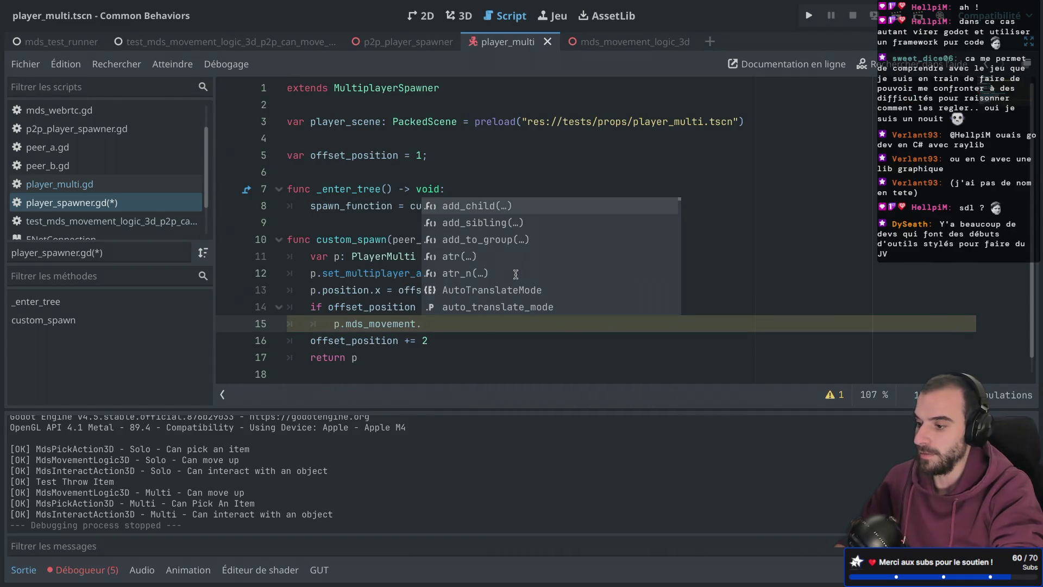
text(up)
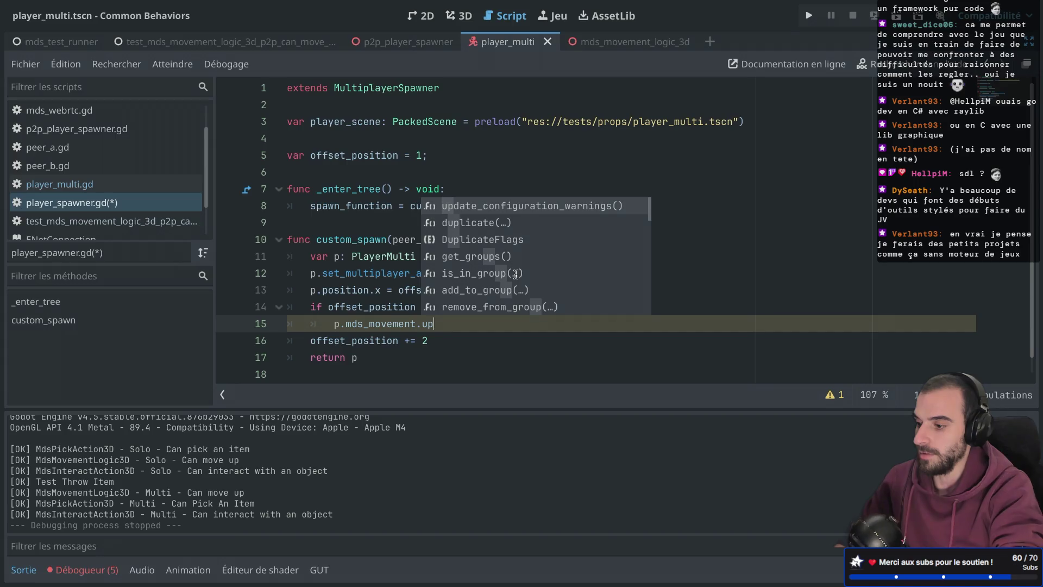
click(361, 322)
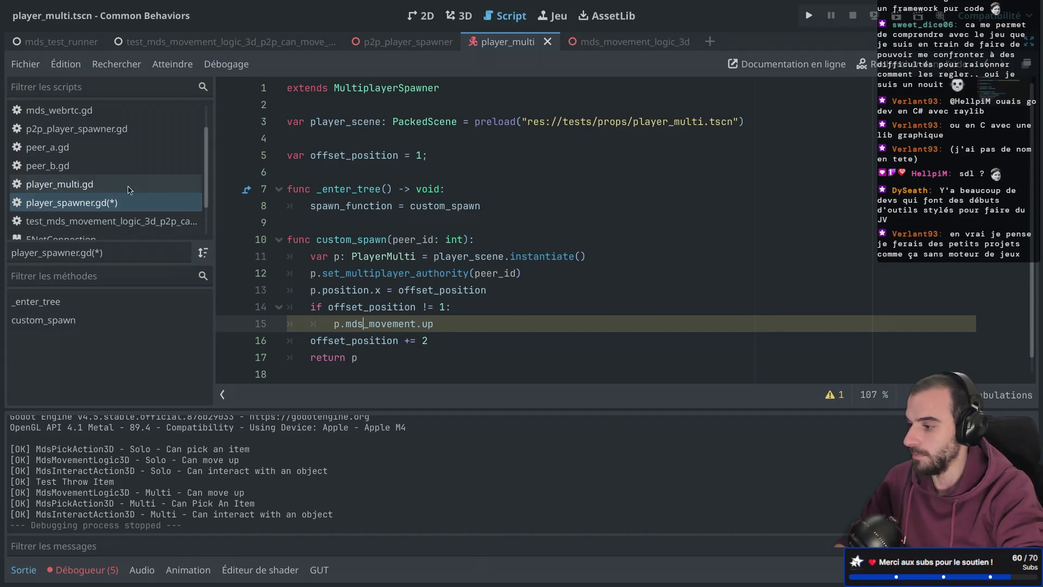
click(120, 184)
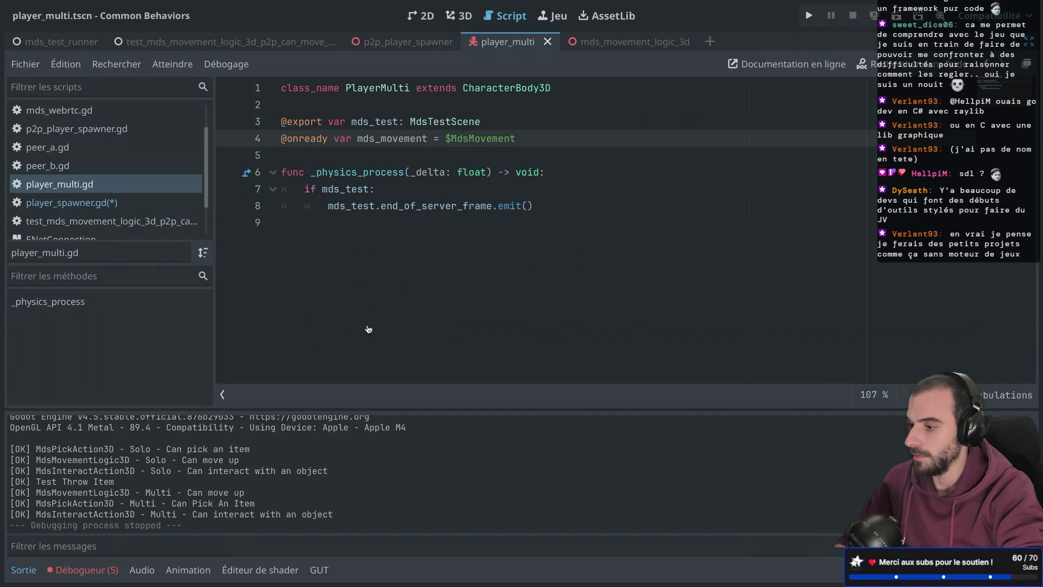
click(424, 139)
text(: Mds)
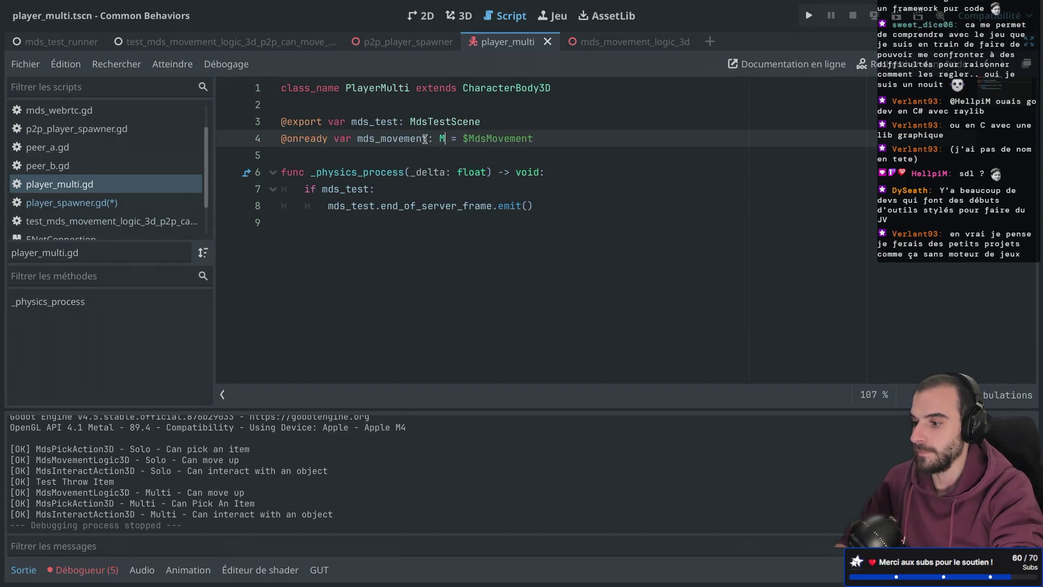
text(Mov)
key(Return)
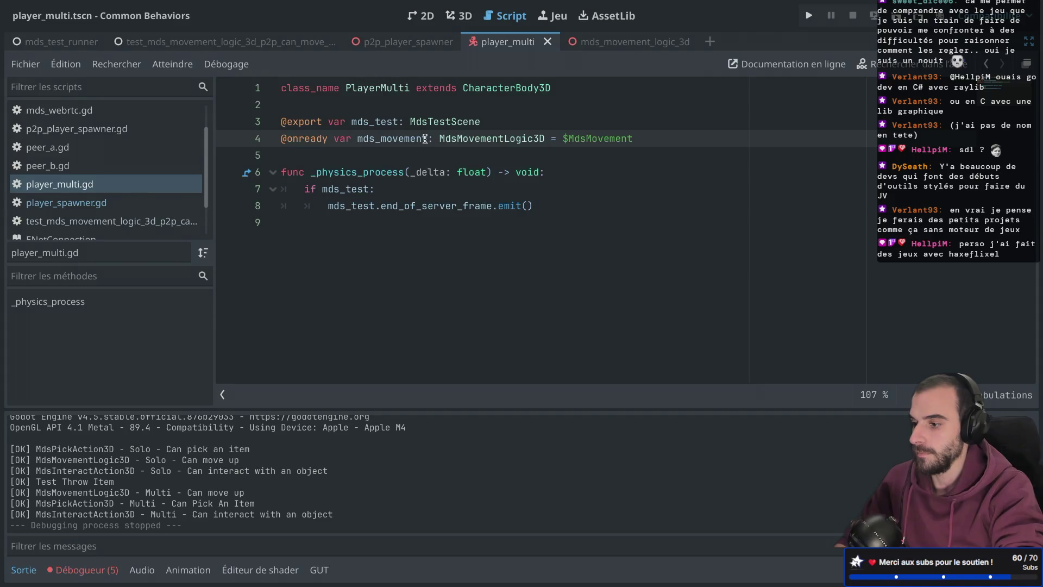
Complete line 15 as p.mds_movement.up_action = "up_b" and run the P2P move-up test scene
key(ctrl+w)
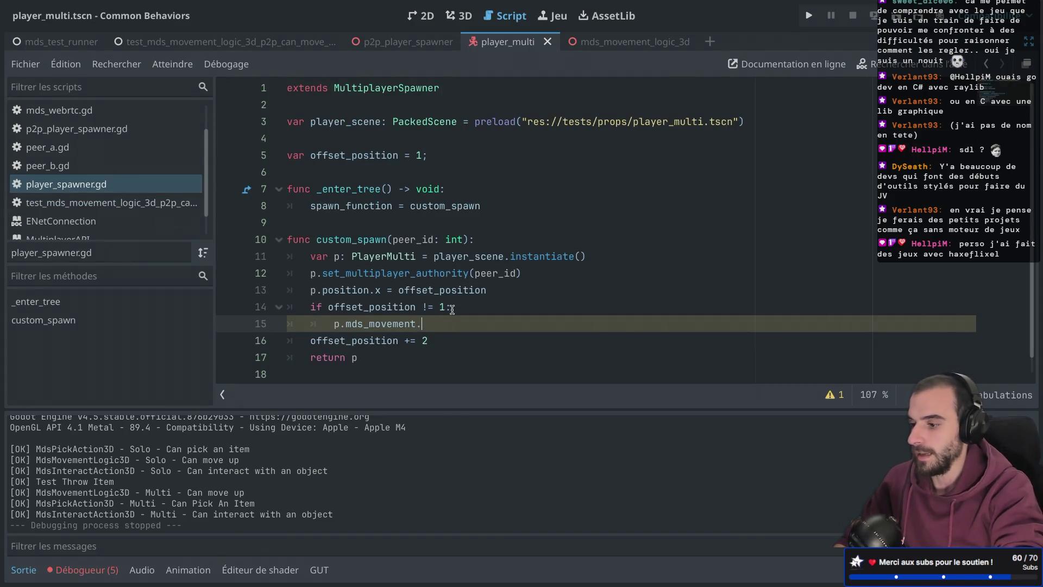
key(ctrl+space)
key(Return)
text(= "up_)
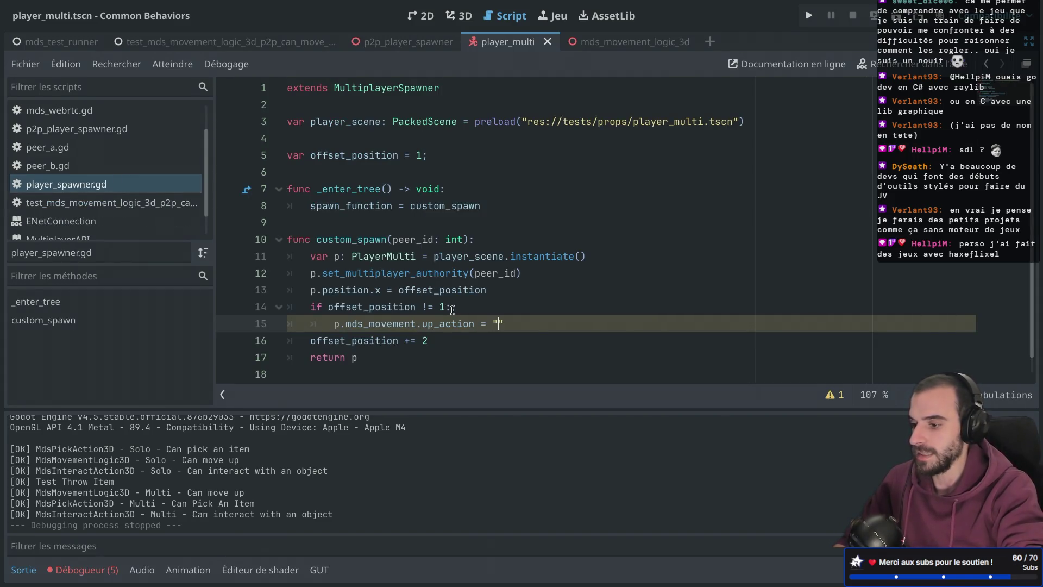
text(2)
click(472, 272)
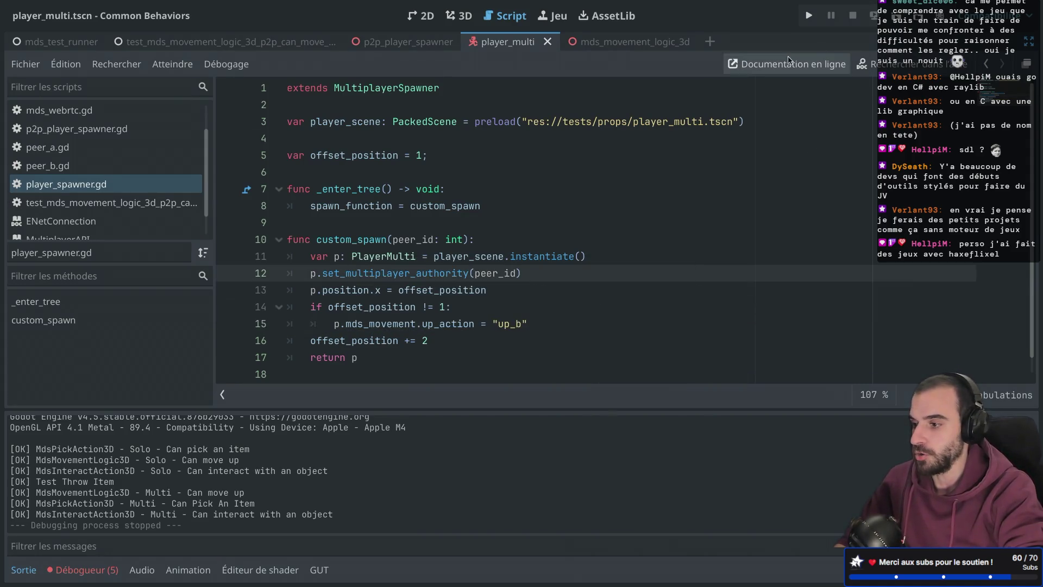
click(305, 41)
click(897, 15)
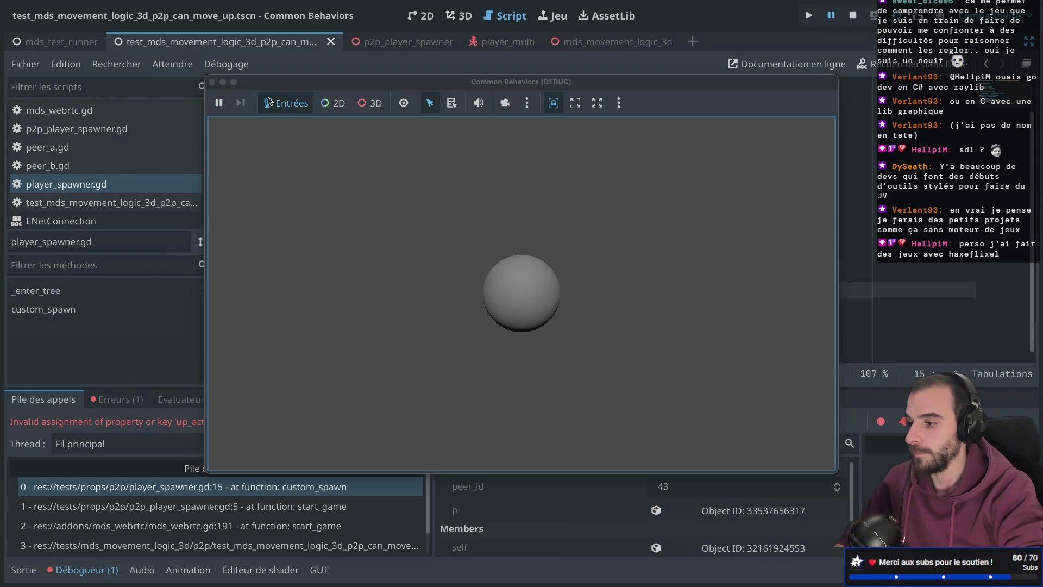
Stop the test and examine the up_action invalid-assignment error on line 15 in the Errors list
click(212, 82)
click(116, 398)
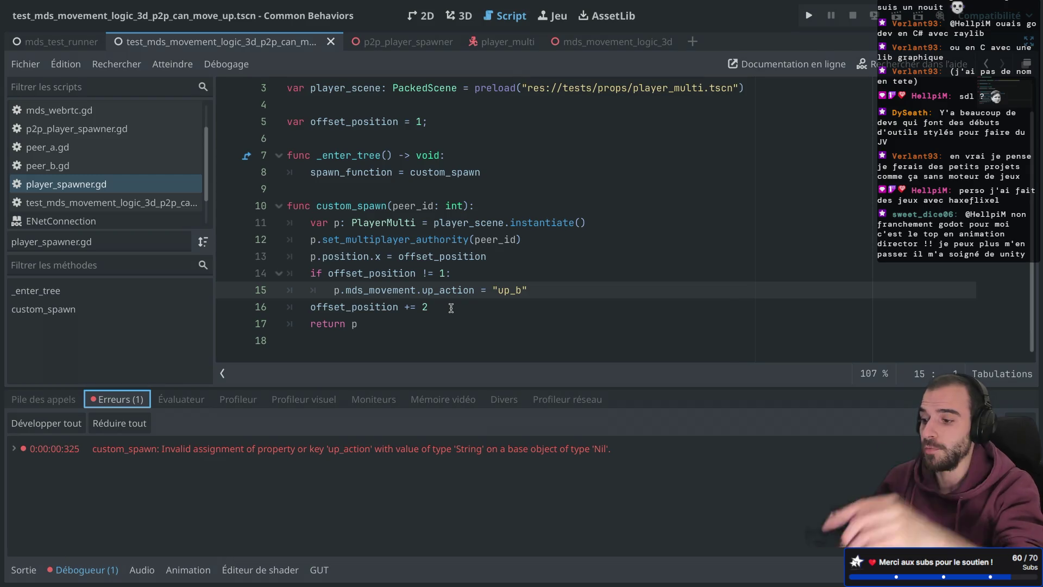
double_click(537, 224)
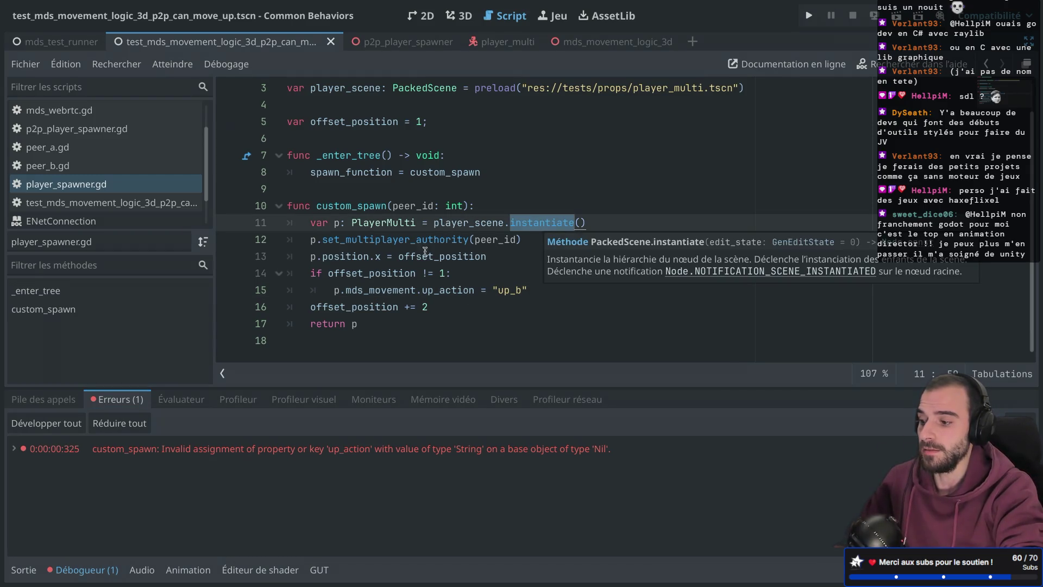
double_click(381, 290)
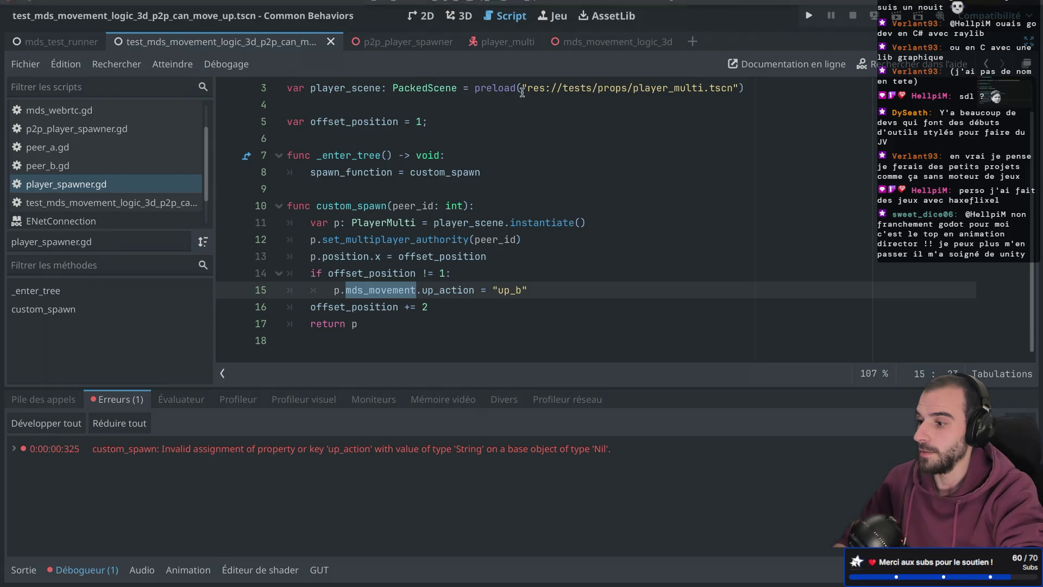
Inspect the MdsMovement node in the mds_movement_logic_3d scene, then close that scene
click(597, 47)
click(232, 97)
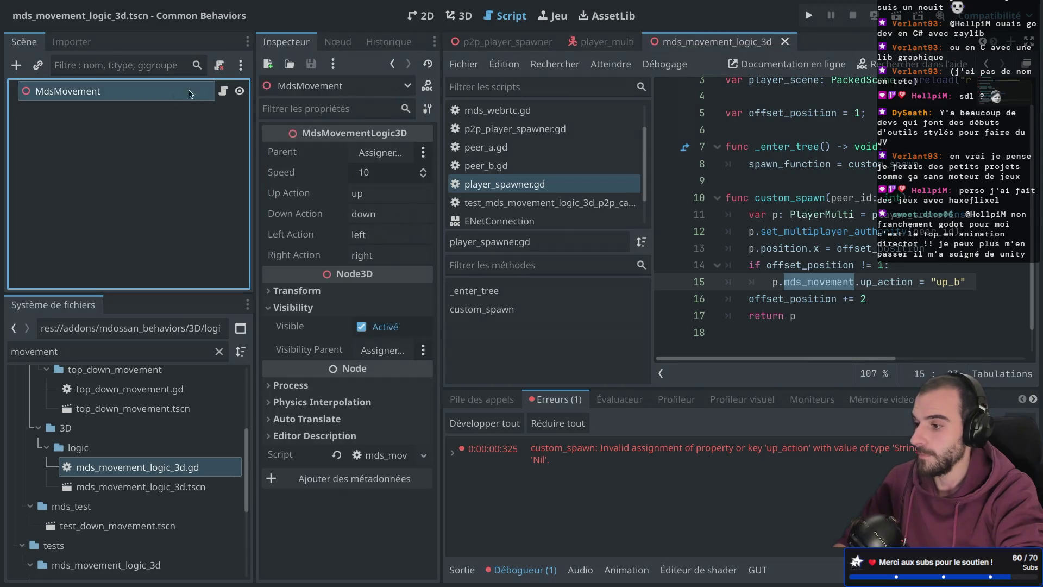
key(ctrl+shift+F11)
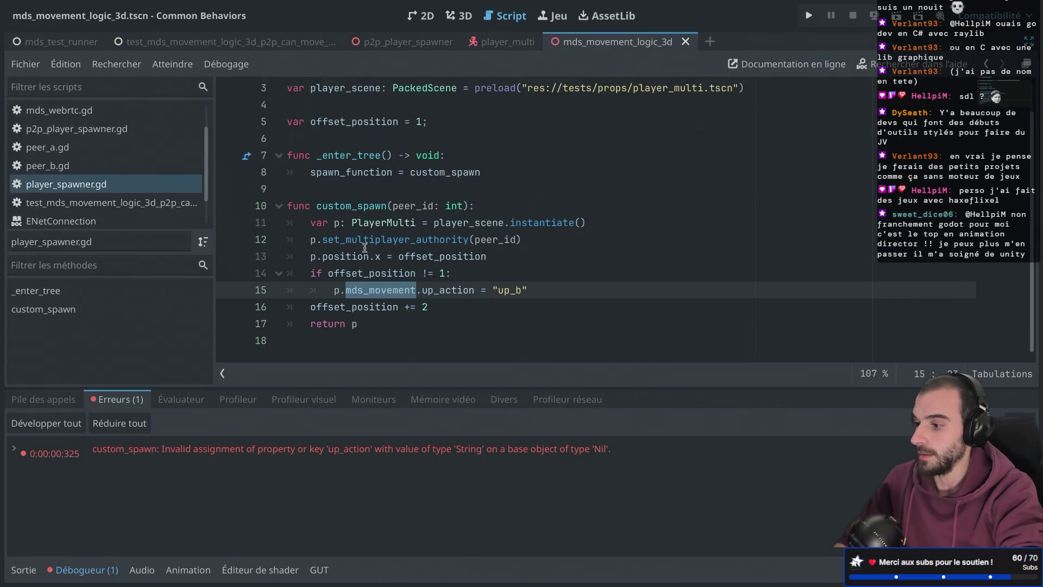
click(693, 42)
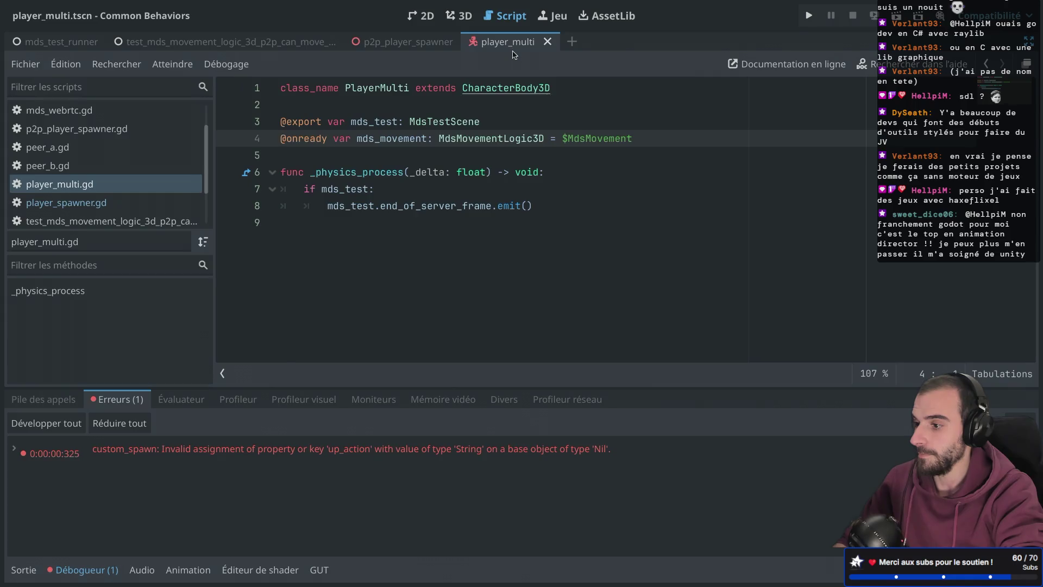
key(ctrl+shift+F11)
click(147, 89)
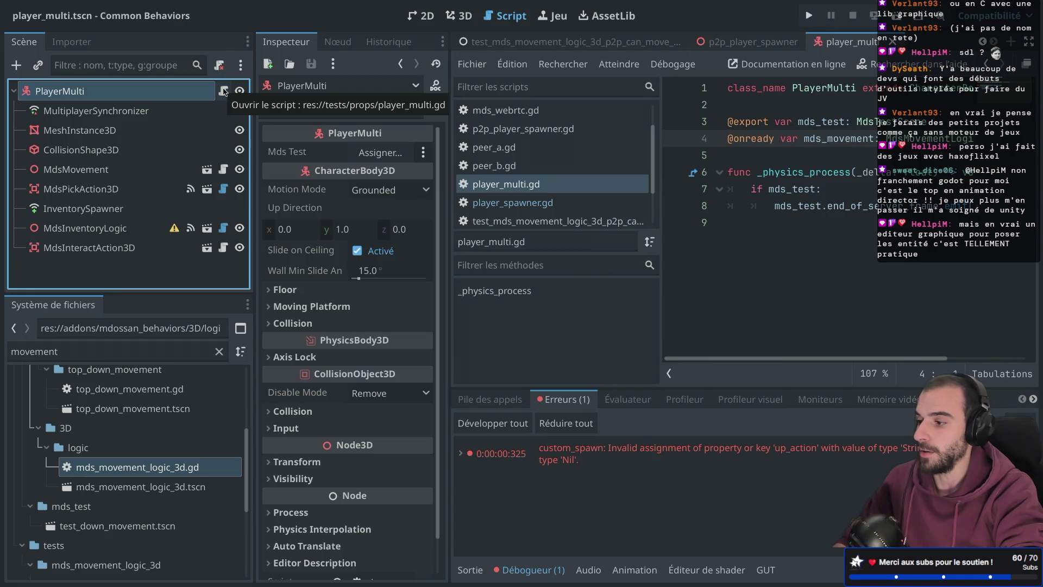
click(223, 91)
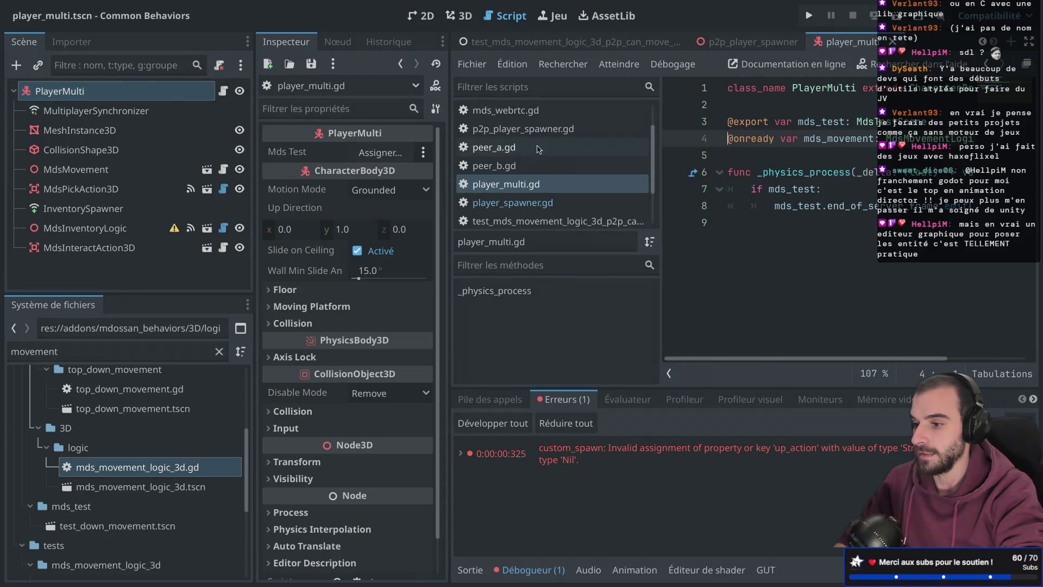
key(ctrl+shift+F11)
key(shift+Home)
key(BackSpace)
text(@export )
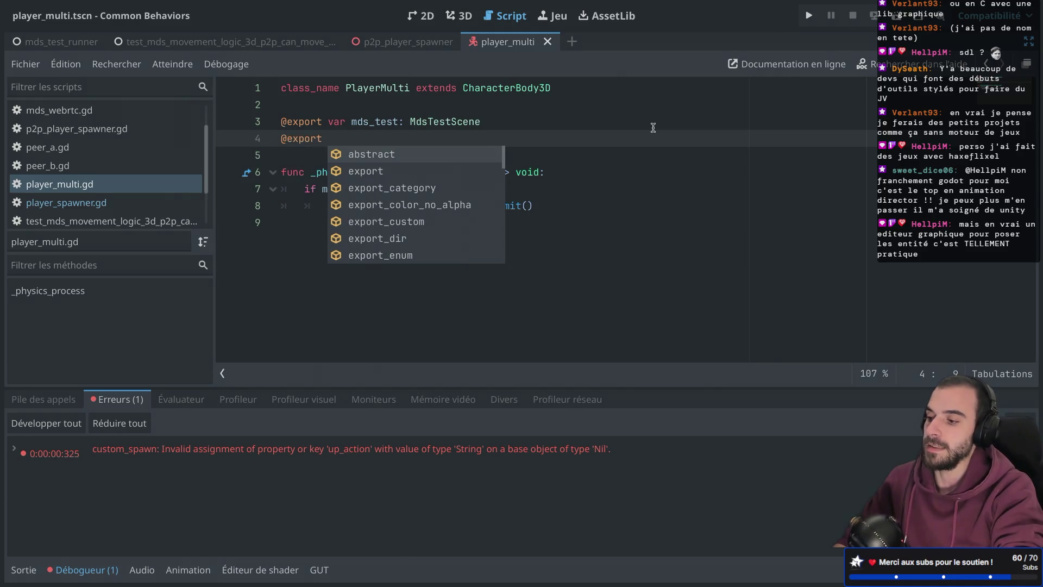
text(var event_su)
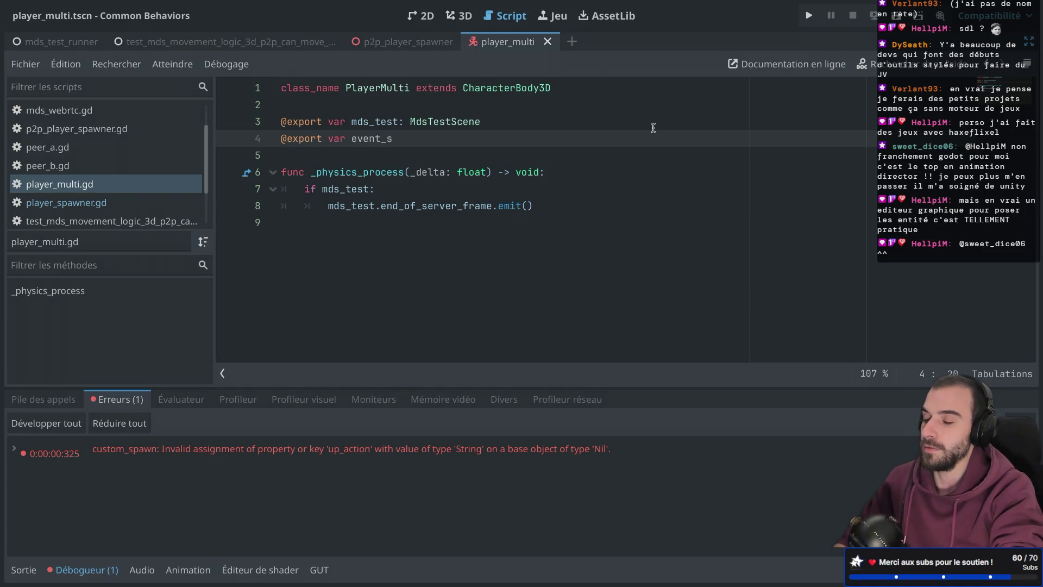
text(ffix)
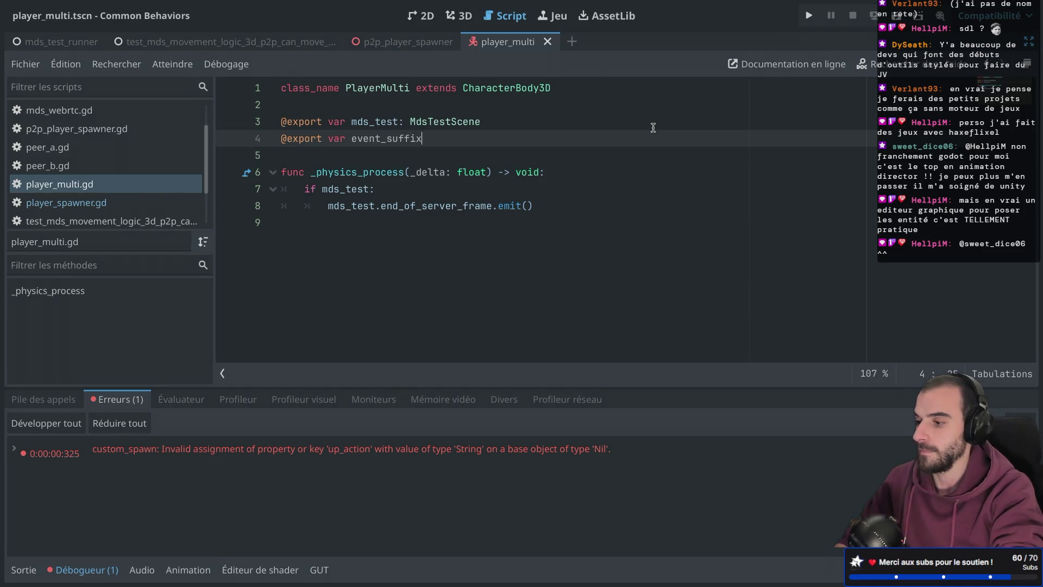
text(: String)
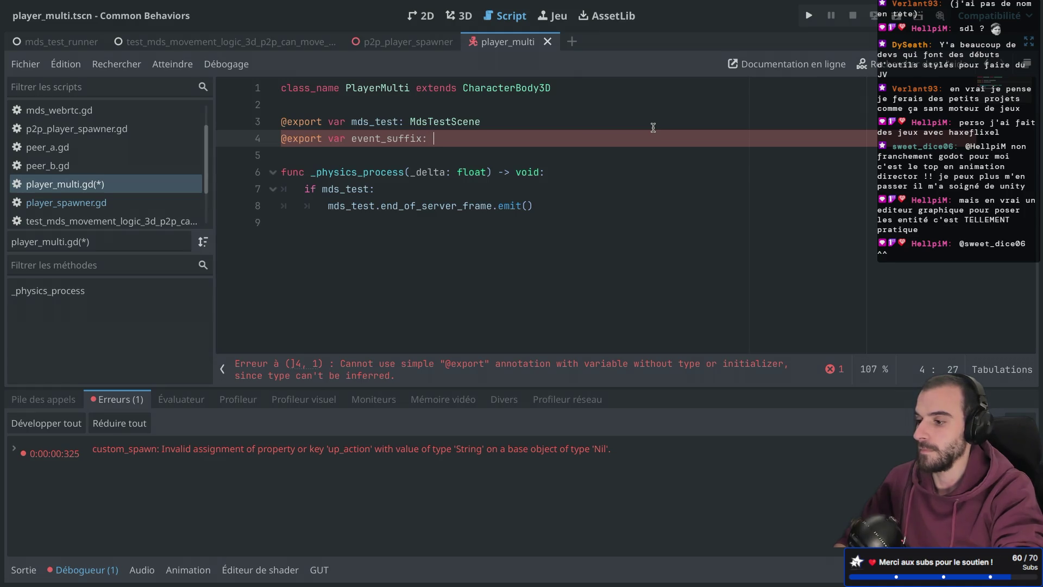
key(Return)
key(Return)
key(Return)
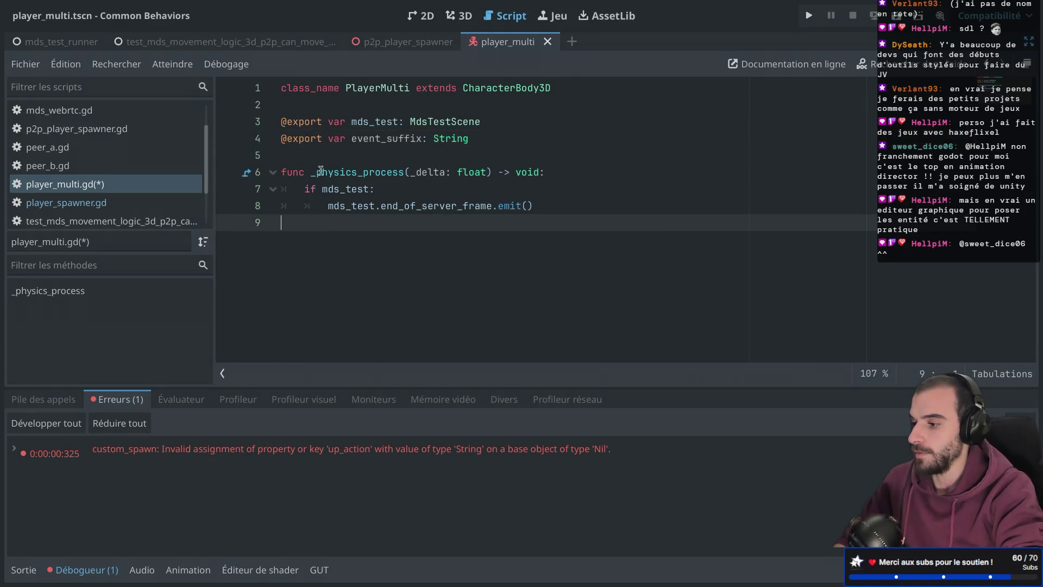
Add func _ready(): beginning with an if event_suffix: check
text(func _ready())
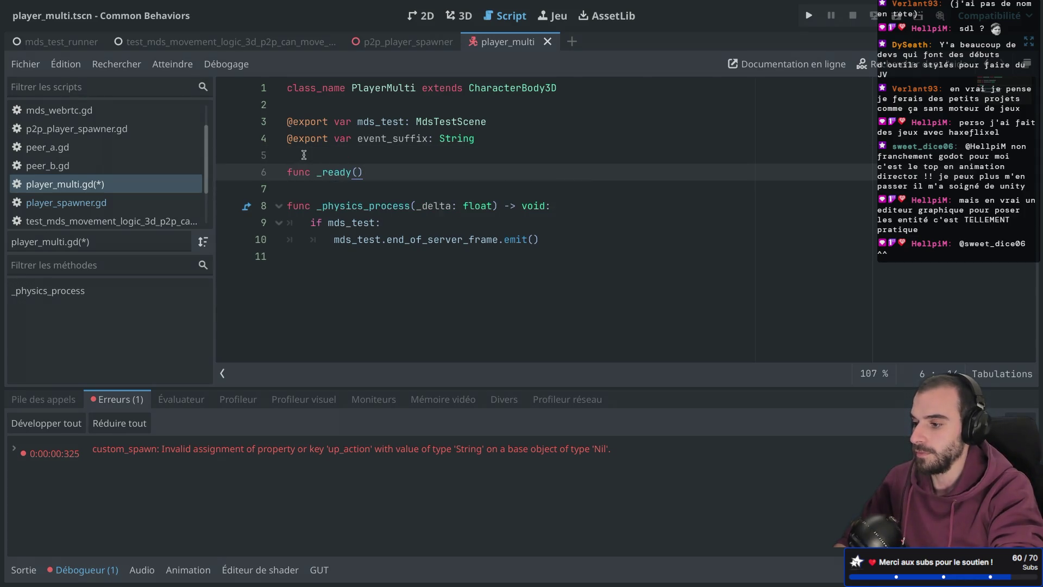
text(:)
key(Return)
text(if )
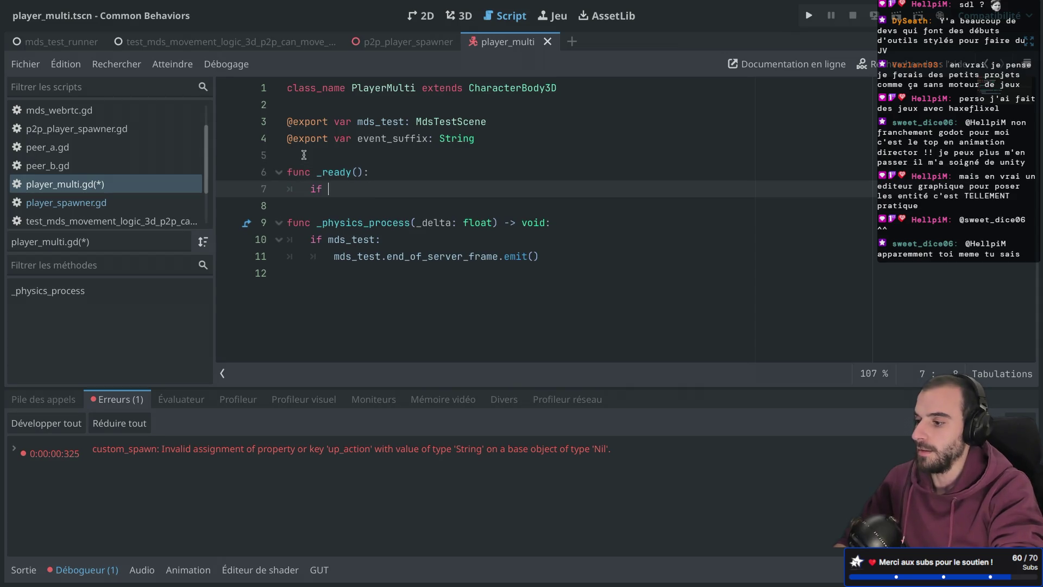
text(even)
key(Return)
text(:)
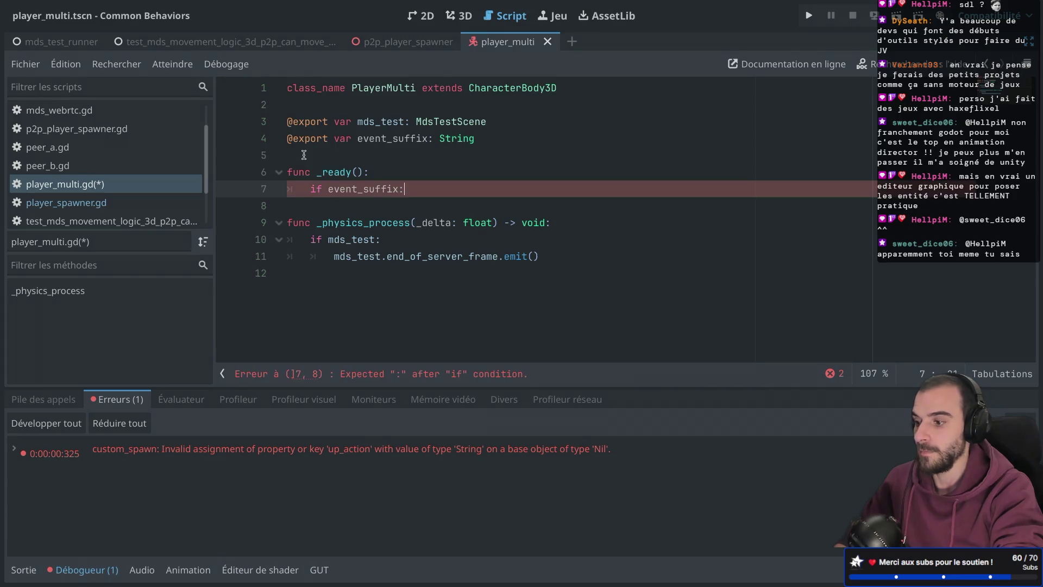
key(Return)
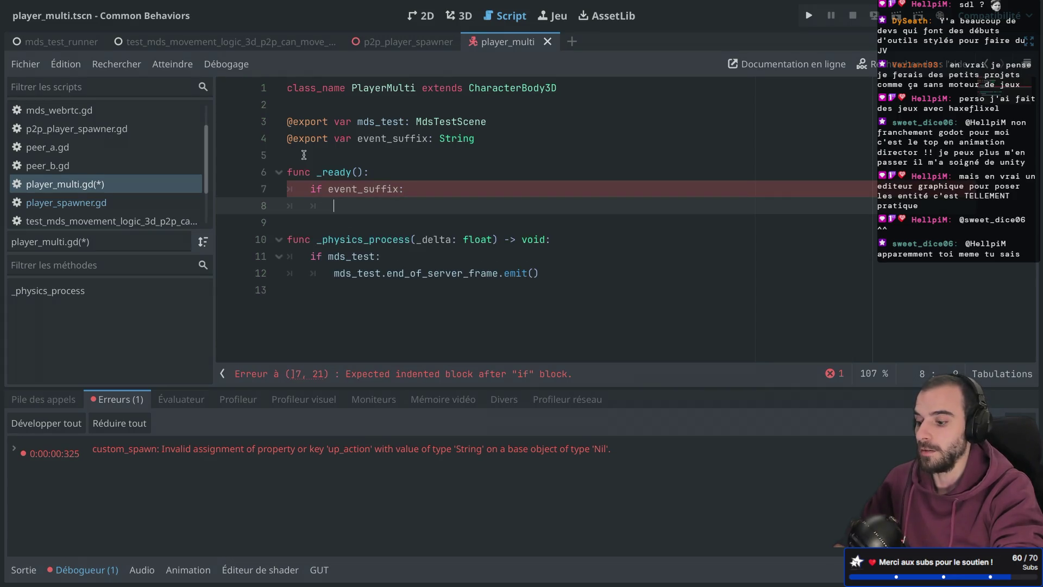
key(ctrl+shift+F11)
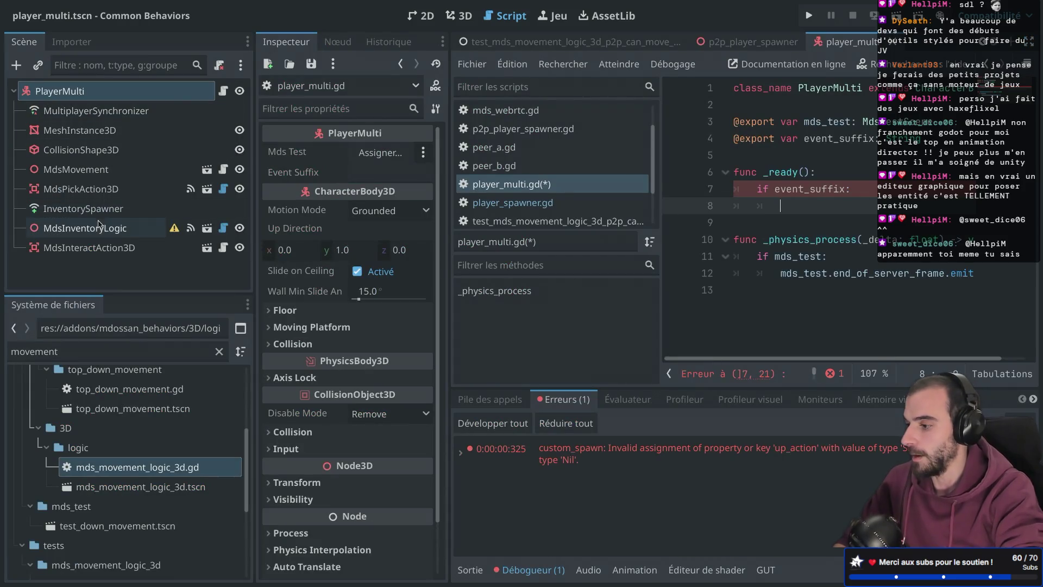
click(103, 170)
Set MdsMovement to Access as Unique Name, then return to the empty line 8 in _ready
right_click(103, 170)
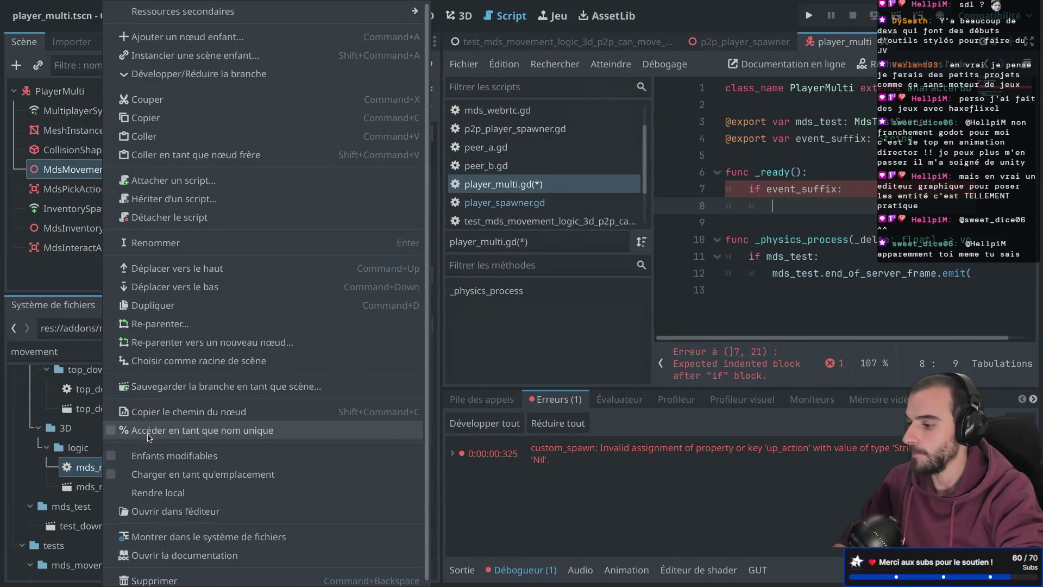
click(111, 430)
click(851, 184)
key(ctrl+shift+F11)
click(404, 202)
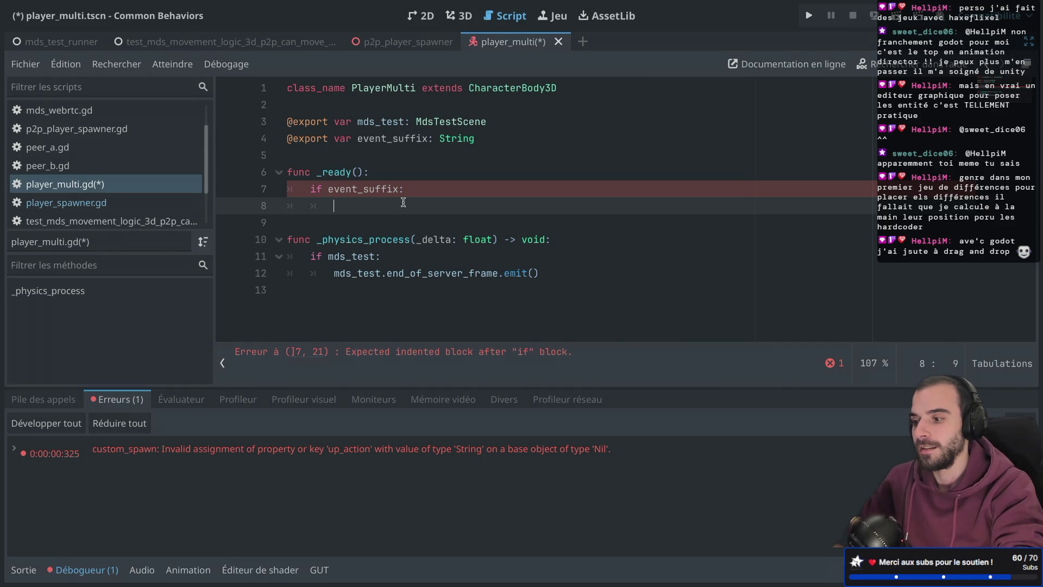
Inside the if block, set %MdsMovement.up_action = "up_" + event_suffix
key(ctrl+shift+F11)
key(ctrl+shift+F11)
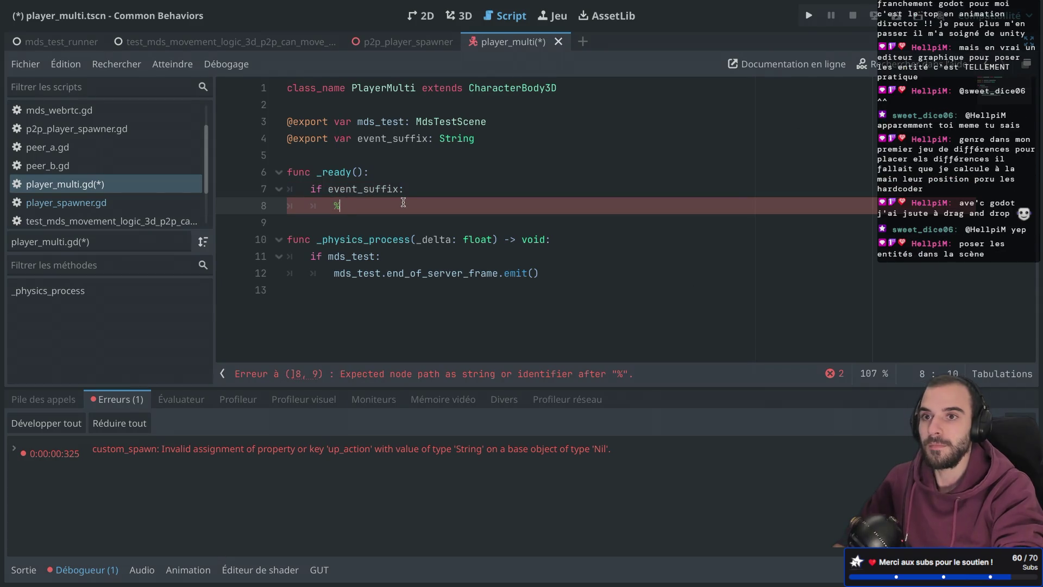
text(Md)
key(Return)
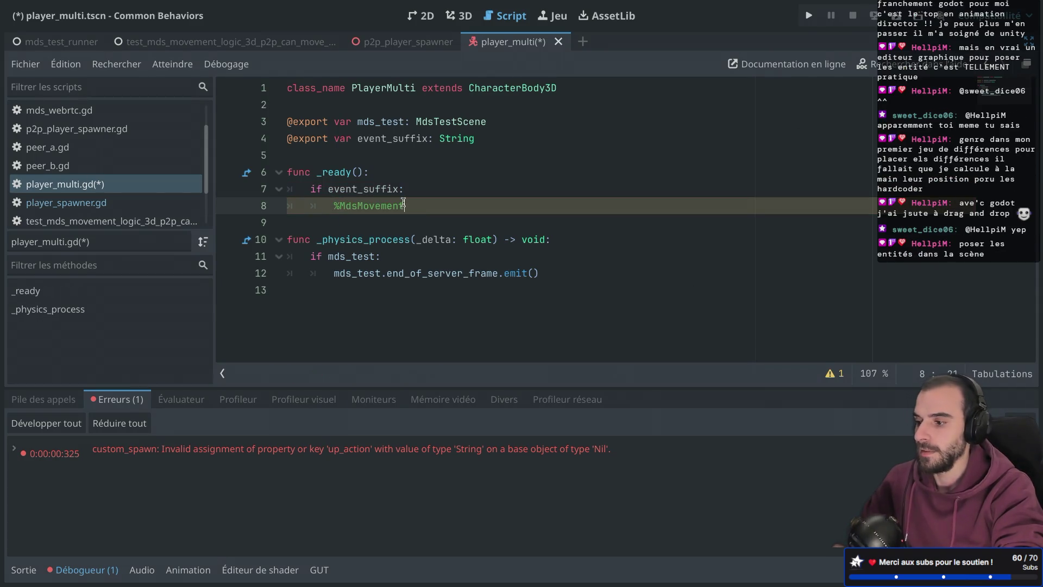
text(up)
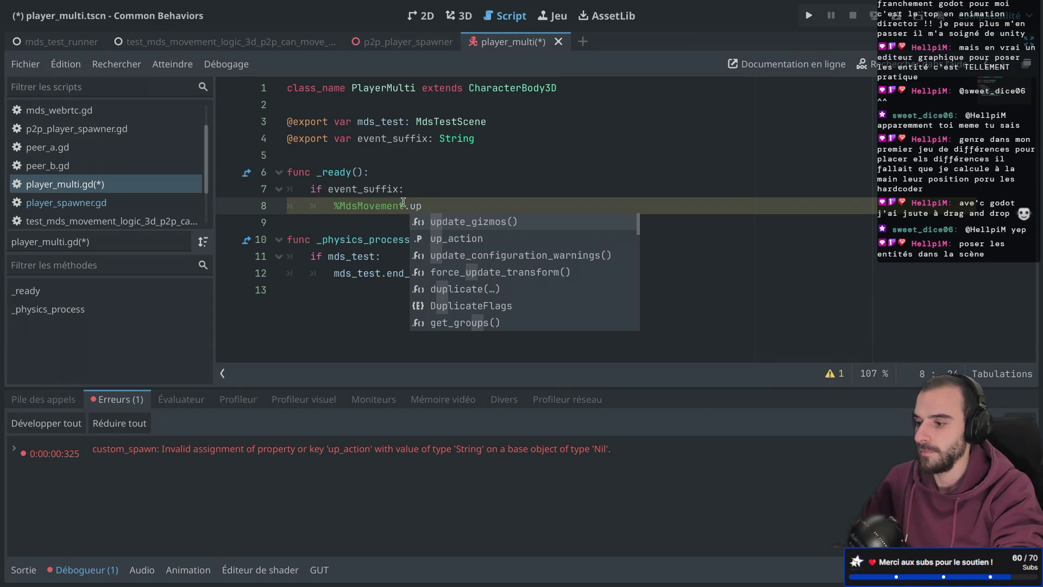
key(Down)
key(Return)
text(= ")
key(Escape)
text(up_" + eve)
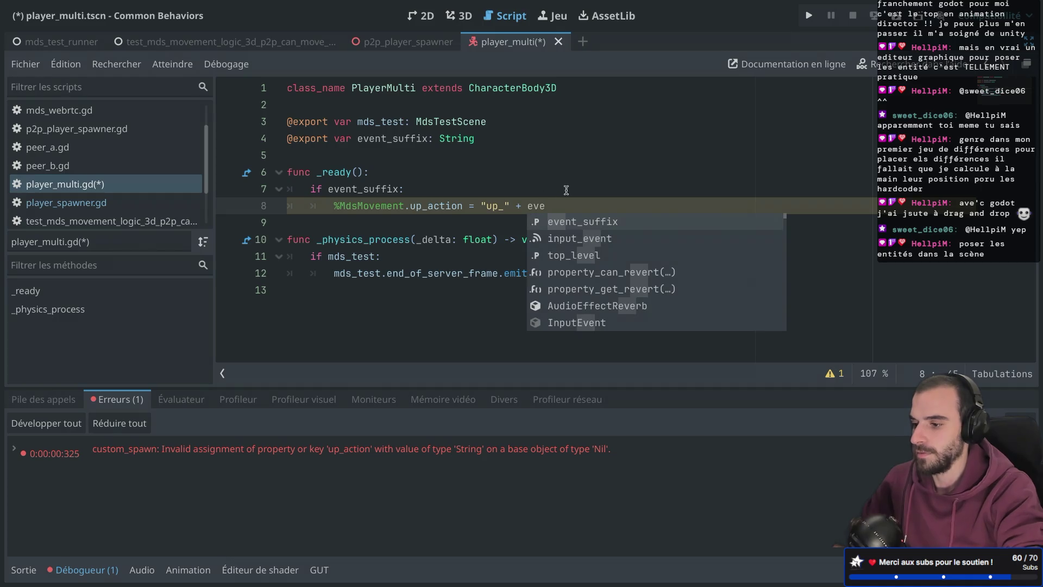
key(Return)
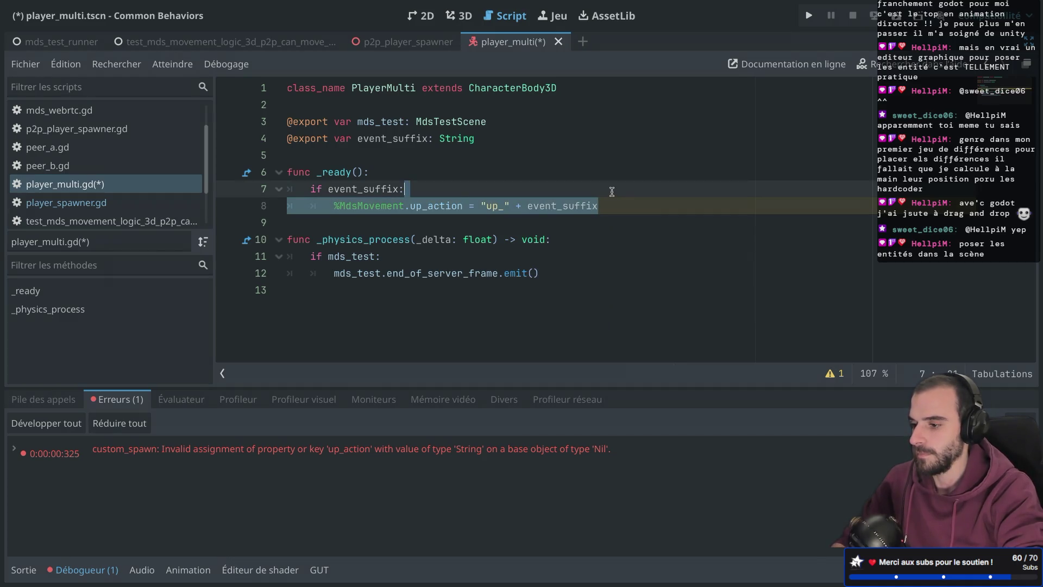
Duplicate that line three times as down_action, left_action and right_action assignments
key(ctrl+shift+d)
key(ctrl+shift+d)
key(ctrl+shift+d)
click(426, 222)
key(BackSpace)
key(BackSpace)
text(down_action = "up_" + event_suffix)
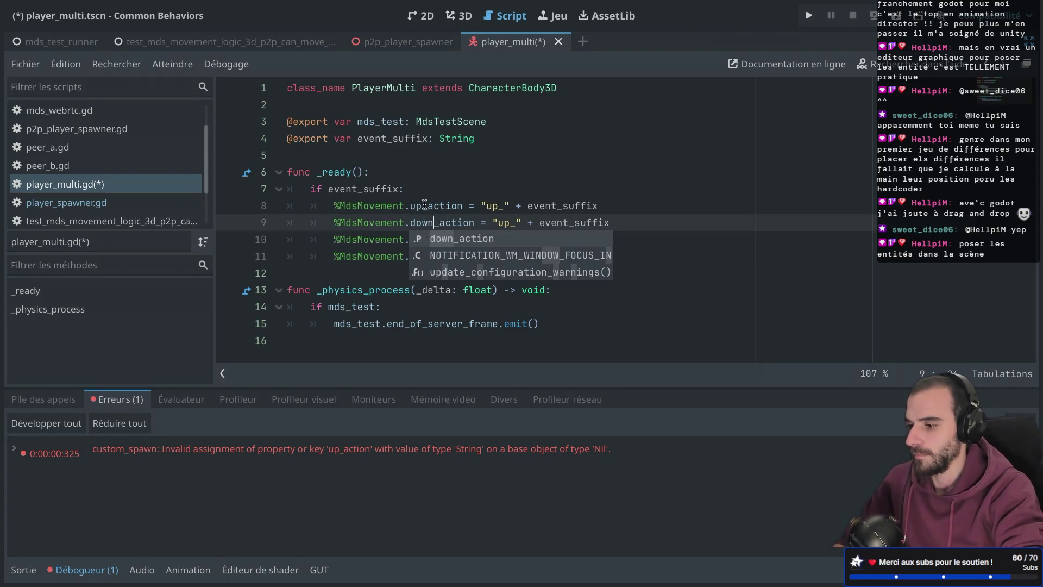
click(425, 204)
click(423, 239)
key(BackSpace)
key(BackSpace)
text(left)
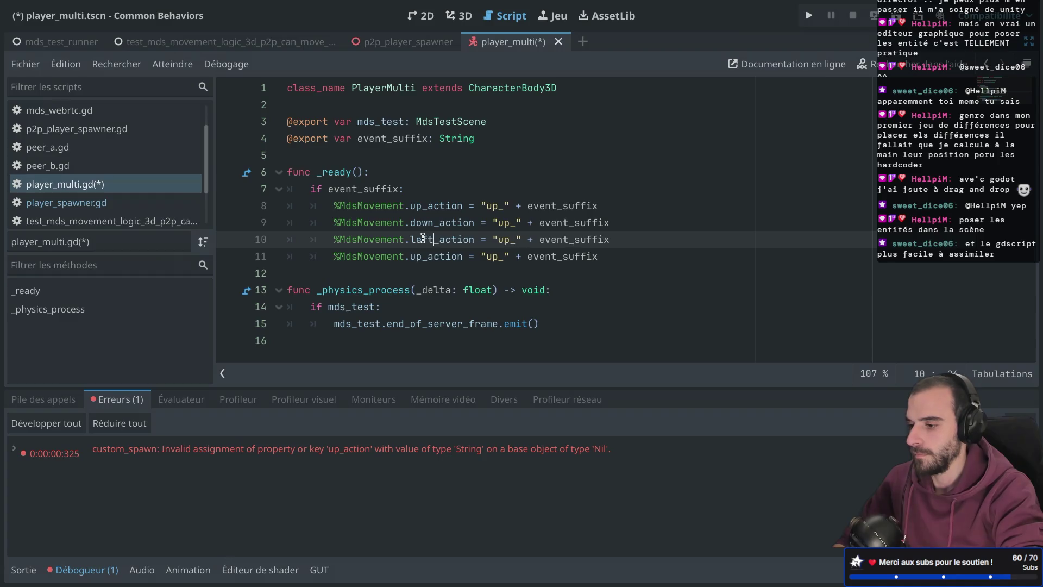
key(Escape)
key(Up)
key(Up)
key(Up)
click(418, 257)
key(BackSpace)
key(BackSpace)
text(right)
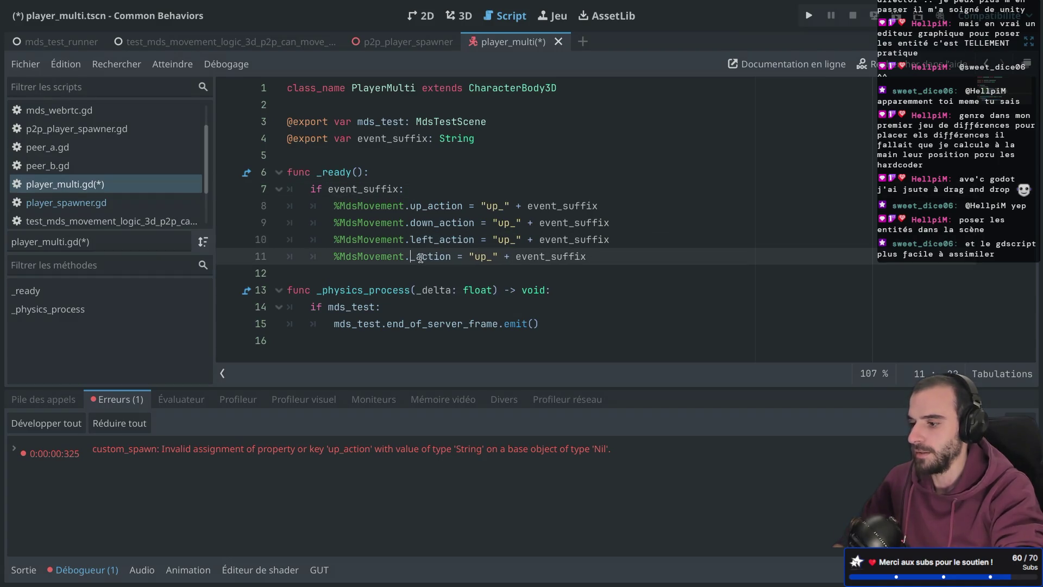
click(532, 211)
Change the copied string prefixes to "down_", "left_" and "right_", save, and reopen player_spawner.gd
click(509, 224)
key(BackSpace)
key(BackSpace)
text(down)
key(Up)
key(Up)
click(505, 240)
key(Delete)
key(BackSpace)
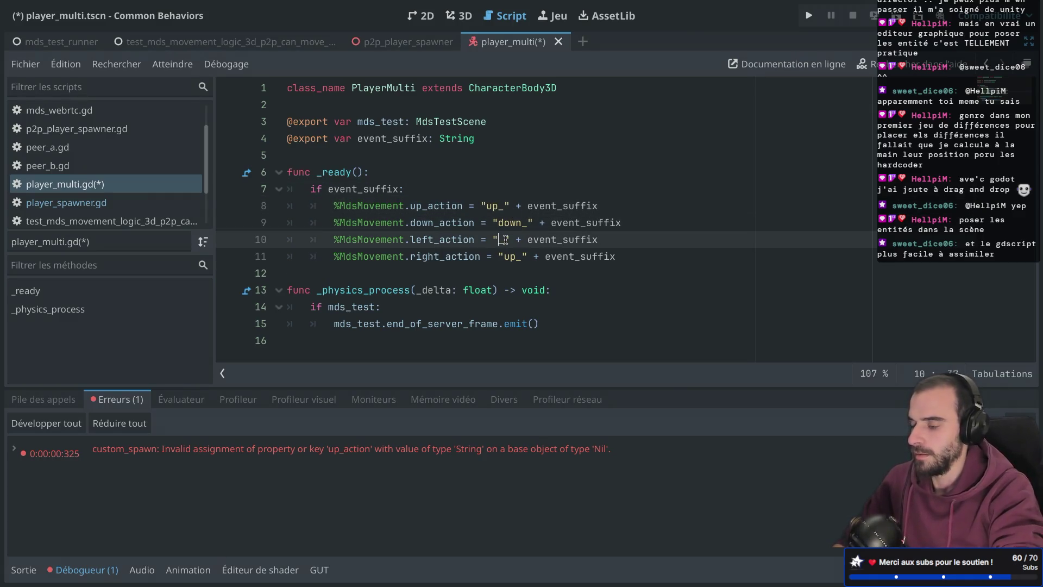
text(left)
click(516, 256)
key(BackSpace)
key(BackSpace)
text(right)
key(ctrl+s)
click(520, 210)
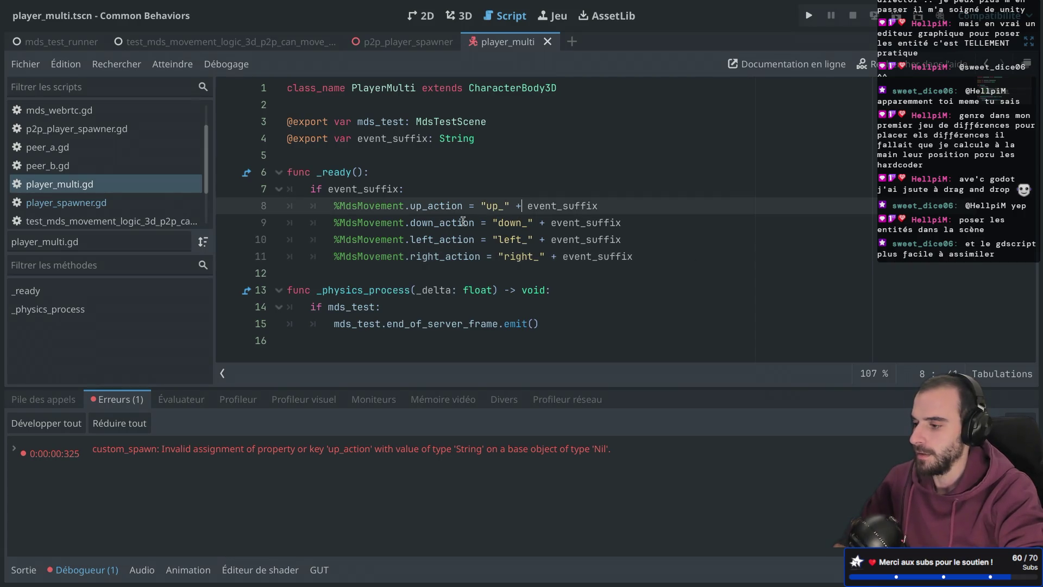
click(65, 202)
Change line 15 of player_spawner.gd from the up_action override to p.event_suffix = "b"
click(553, 287)
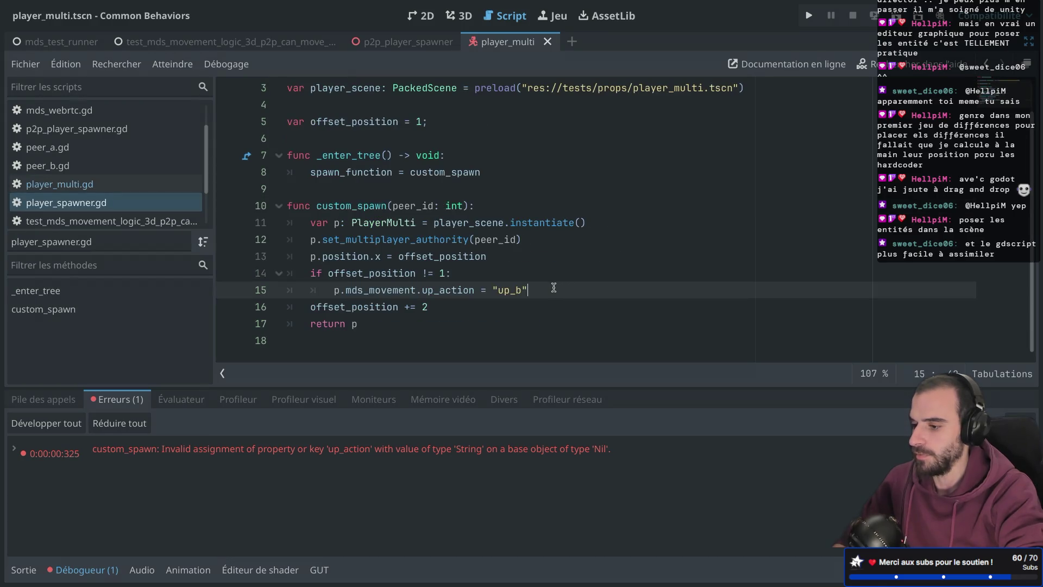
drag(341, 291, 473, 291)
text(.s)
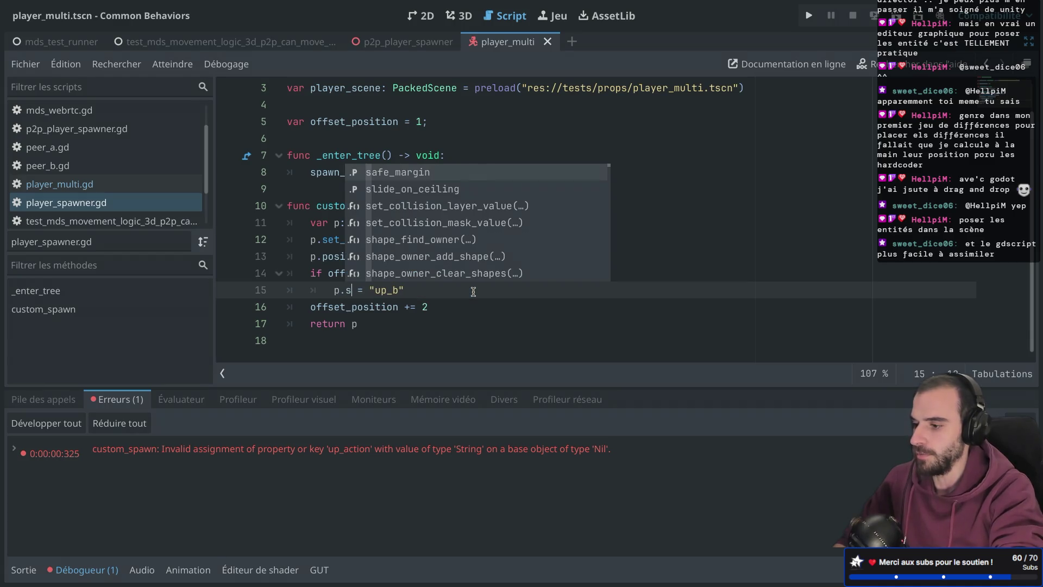
text(uf)
key(Return)
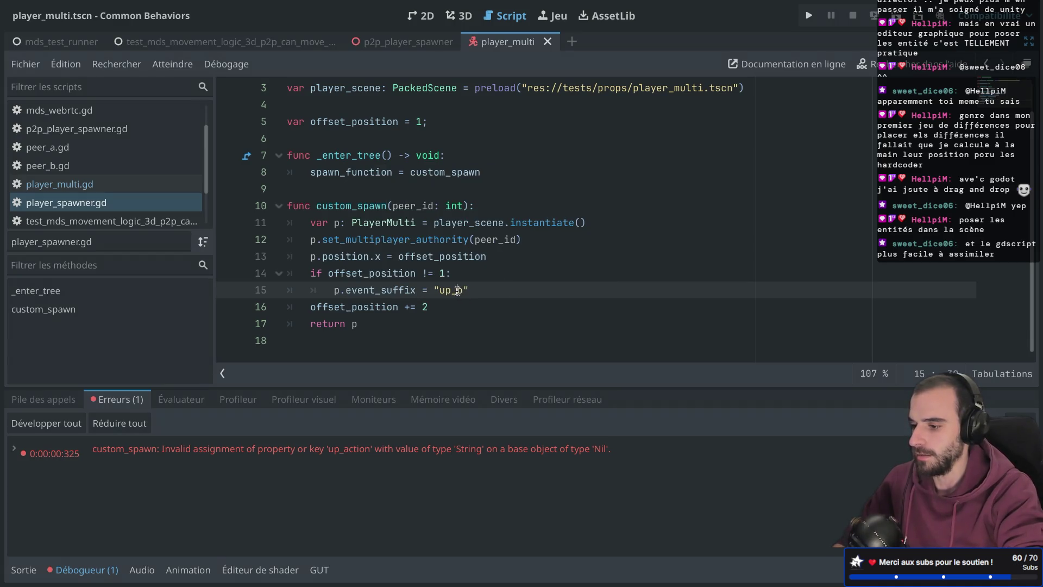
key(BackSpace)
key(BackSpace)
text(b)
click(533, 256)
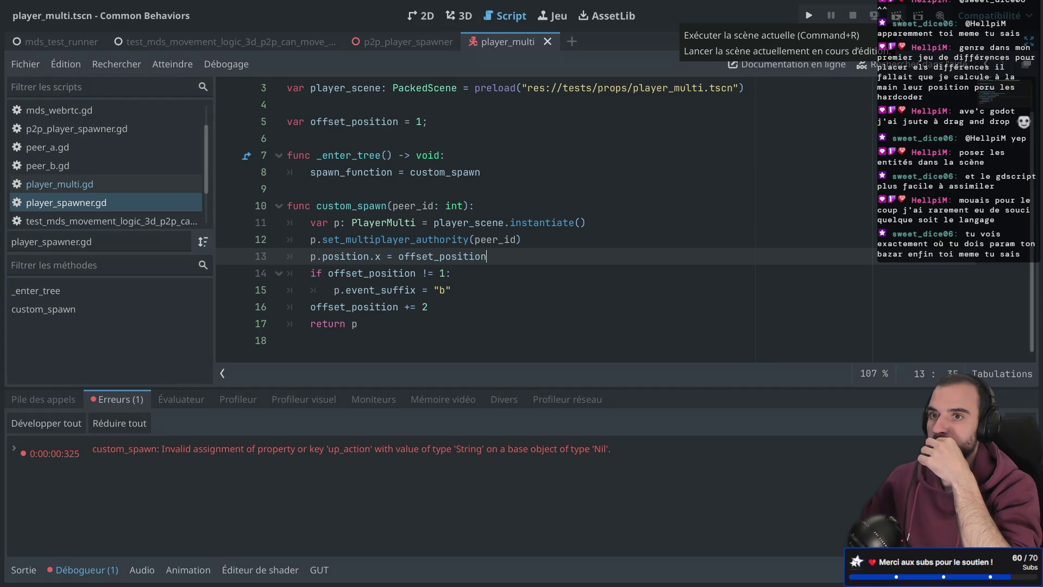
click(463, 303)
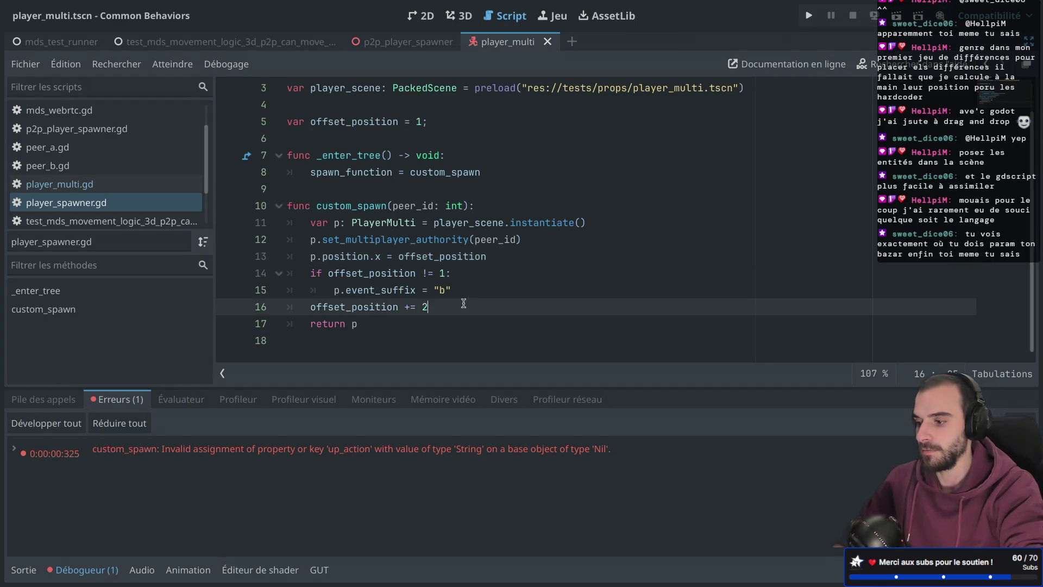
Run the P2P movement test scene until both spheres spawn and [42, 43] prints, then close it
key(super+r)
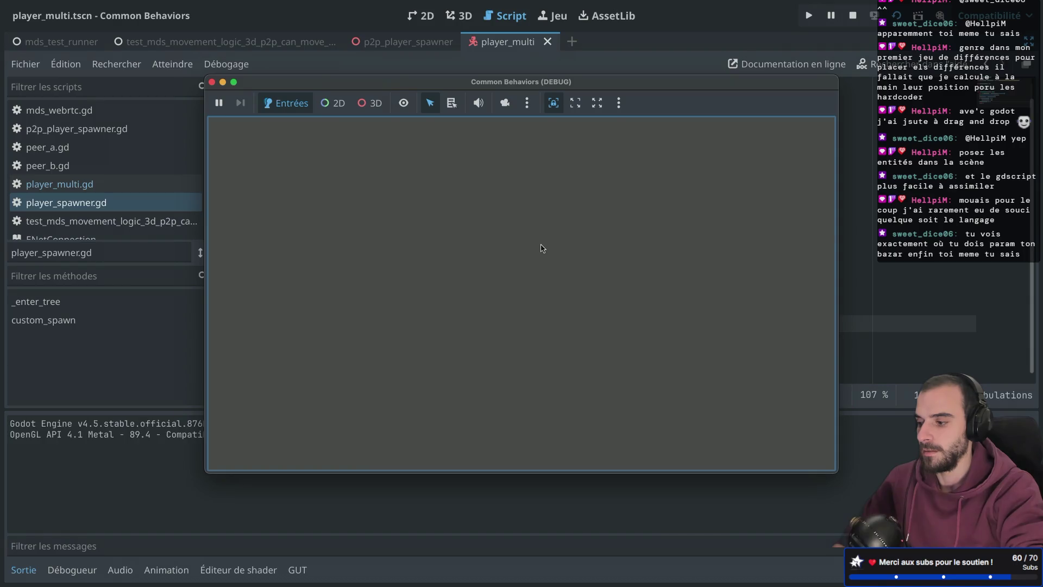
click(212, 82)
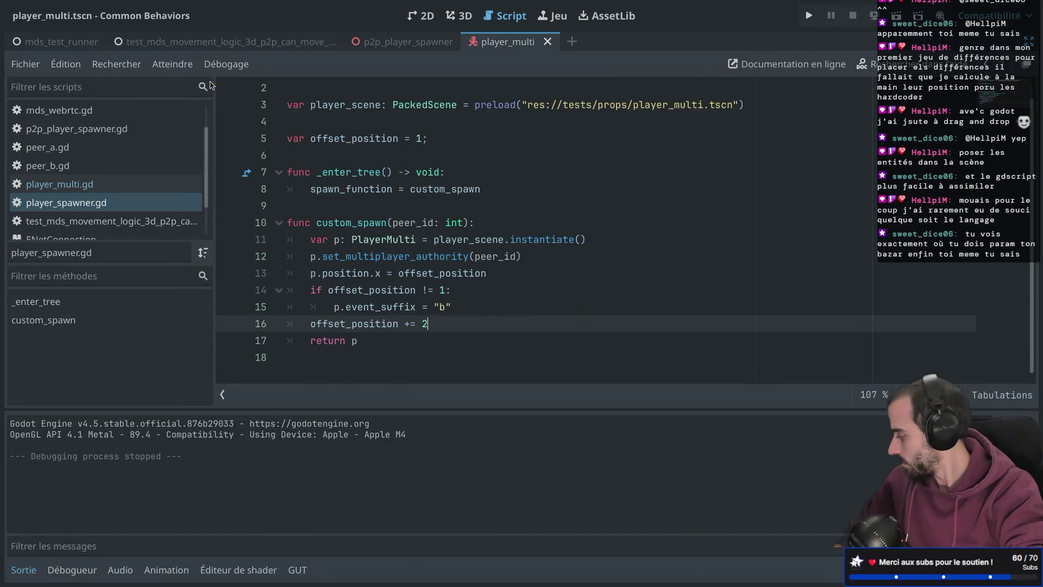
click(199, 48)
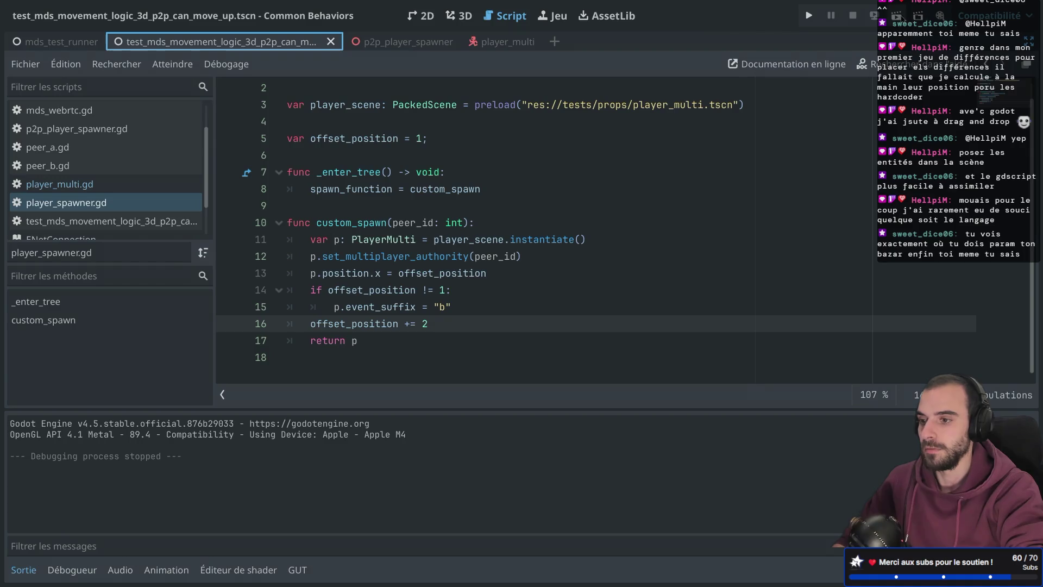
click(897, 17)
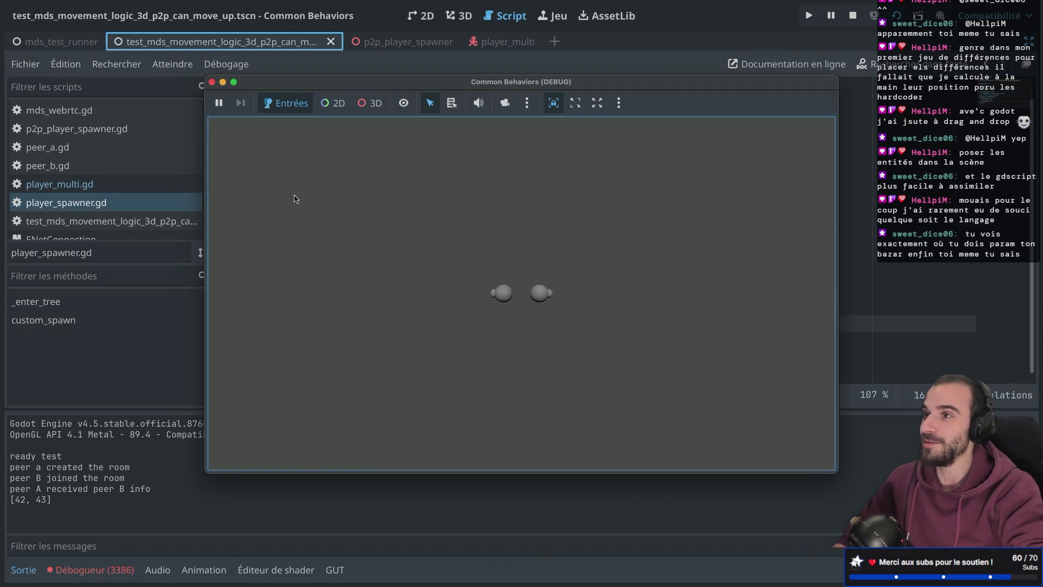
click(212, 82)
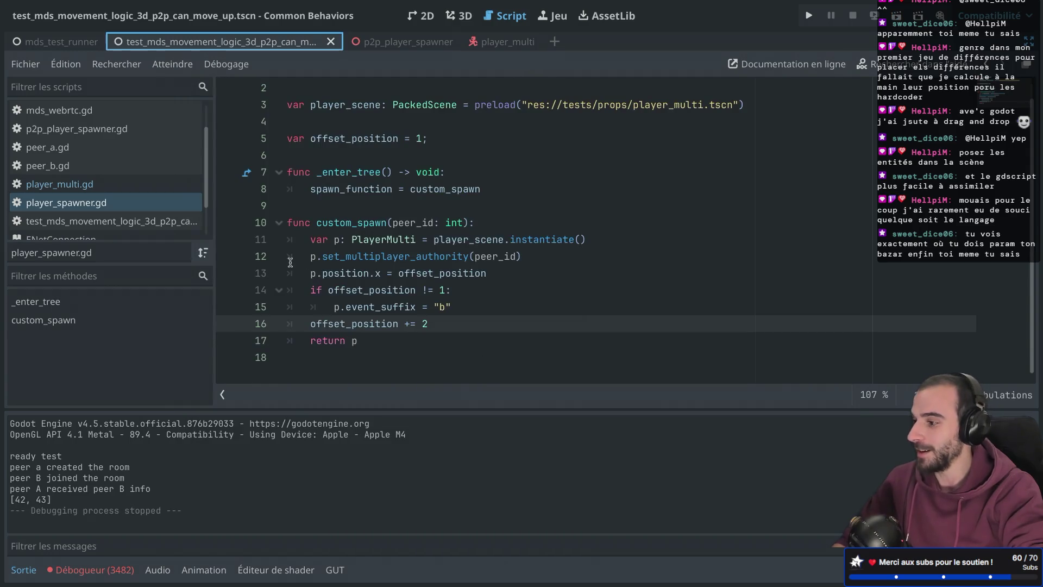
mouse_move(94, 3)
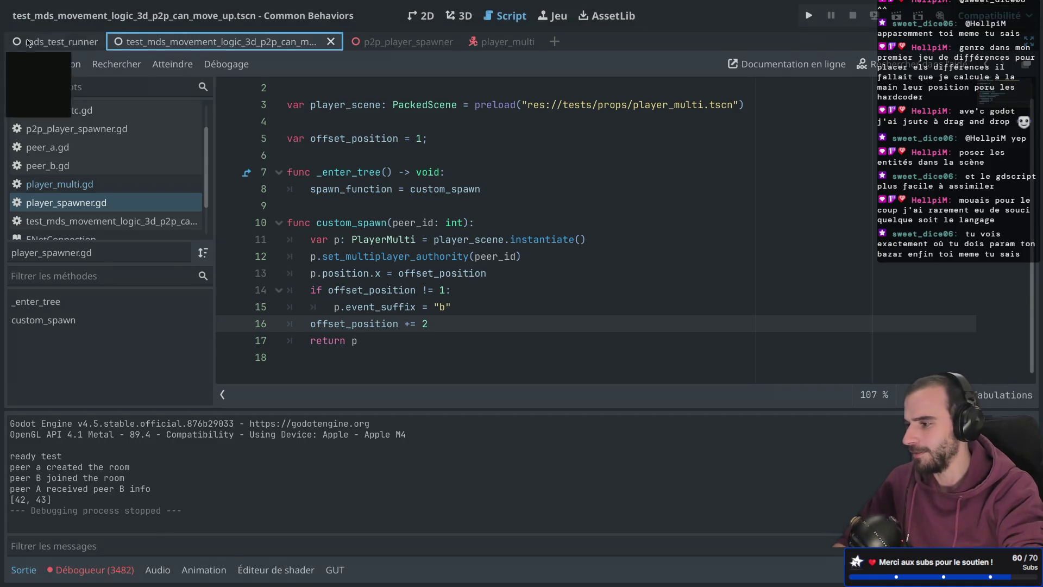
In Project Settings' Input Map, add a down_b action bound to the Down arrow
click(163, 9)
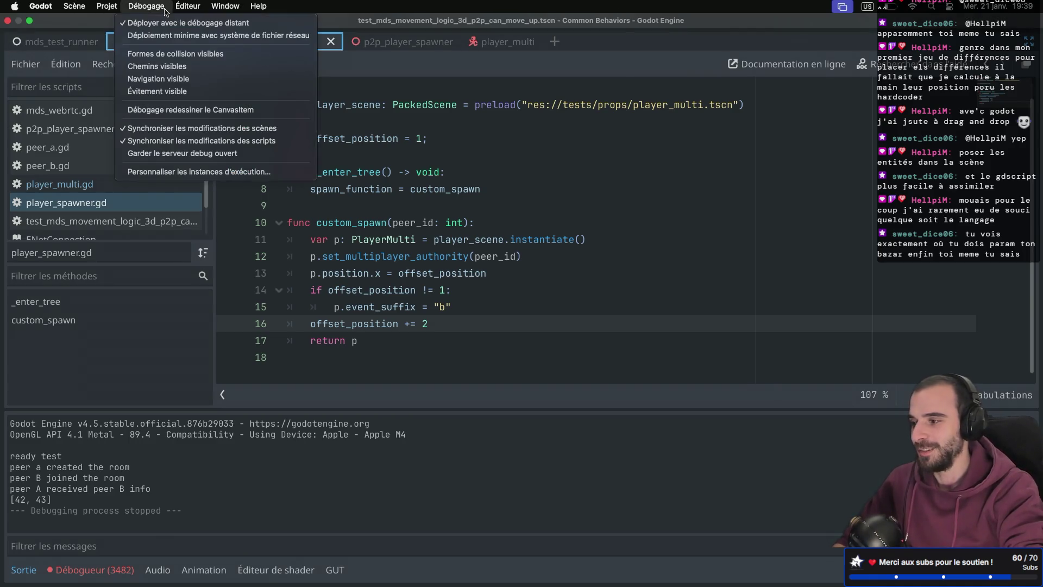
click(117, 23)
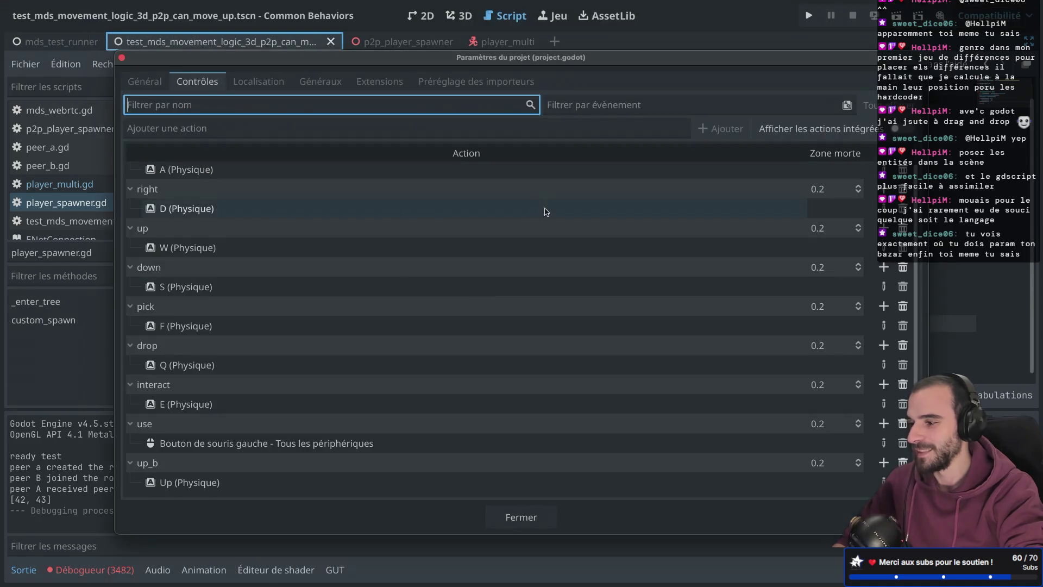
scroll(393, 298, up, 1)
scroll(393, 298, down, 1)
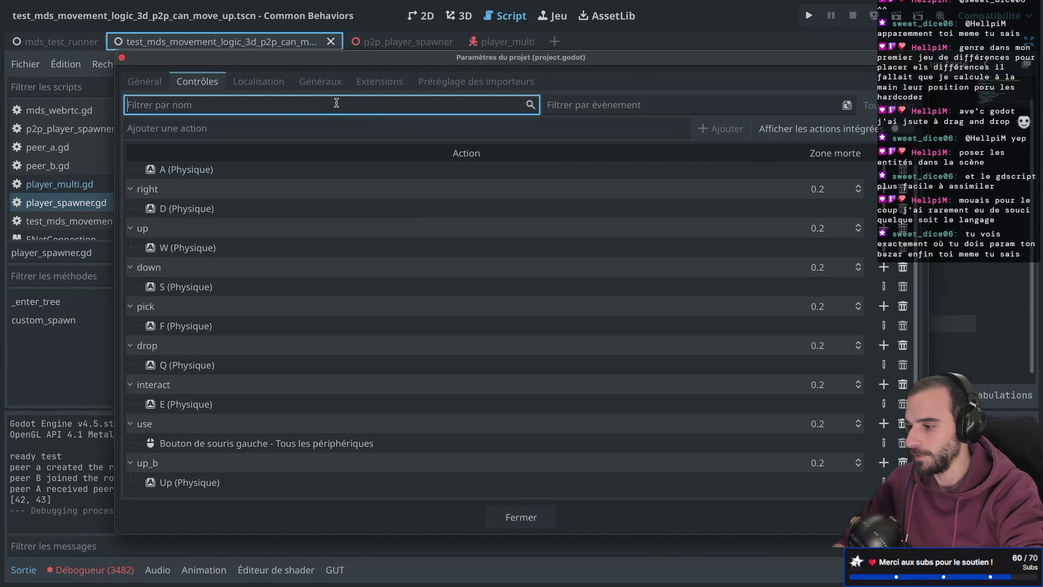
click(264, 129)
text(down_b)
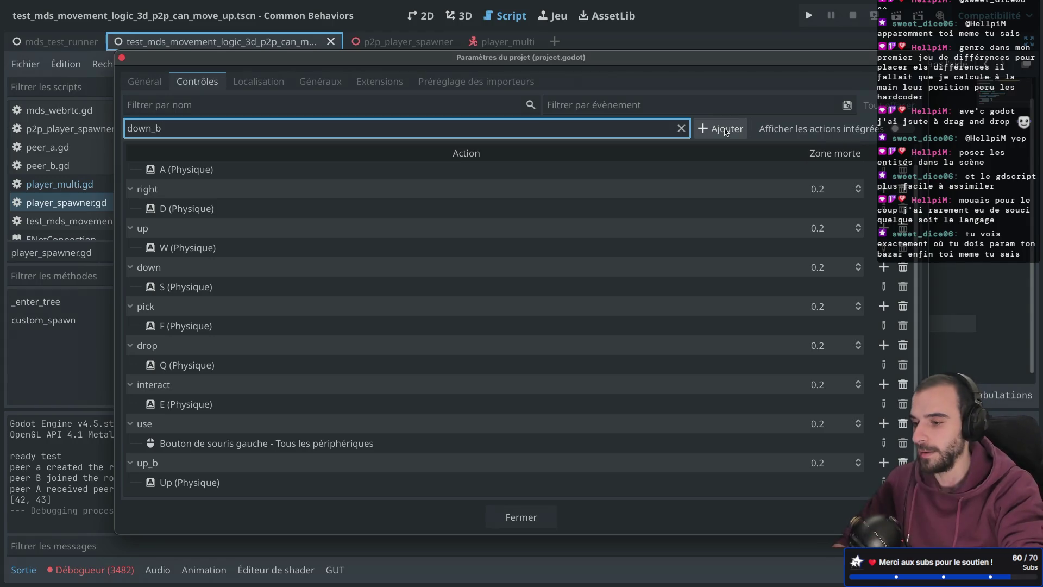
click(734, 131)
scroll(489, 381, down, 1)
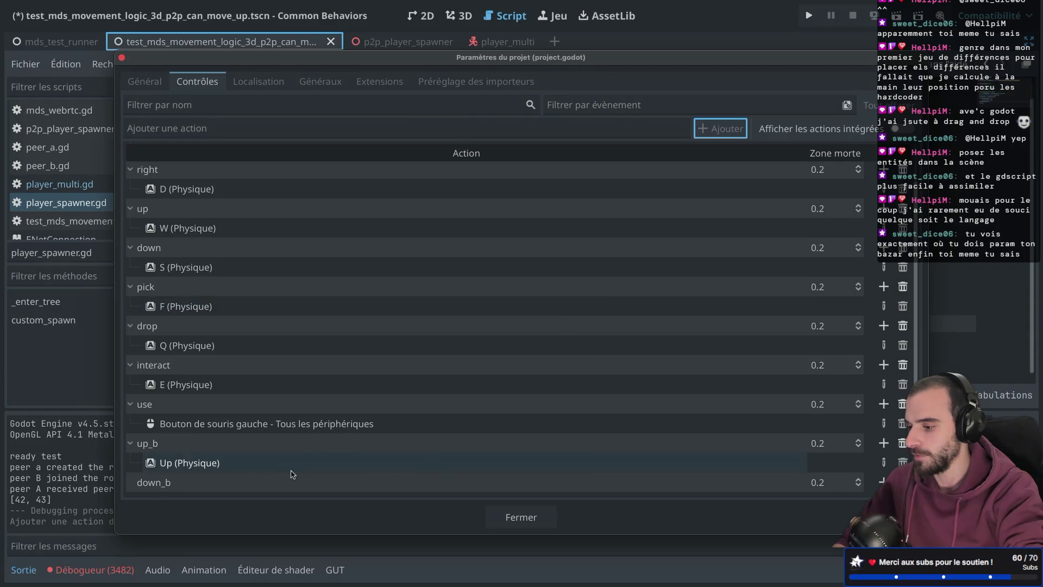
click(883, 482)
key(Down)
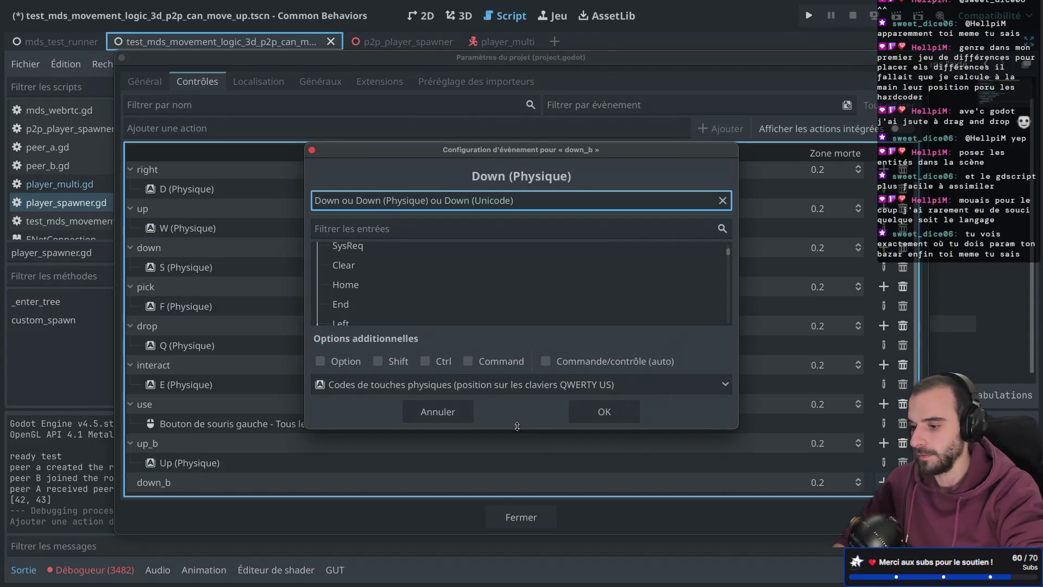
click(603, 411)
Add left_b and right_b actions, and bind the Left arrow to left_b
click(253, 129)
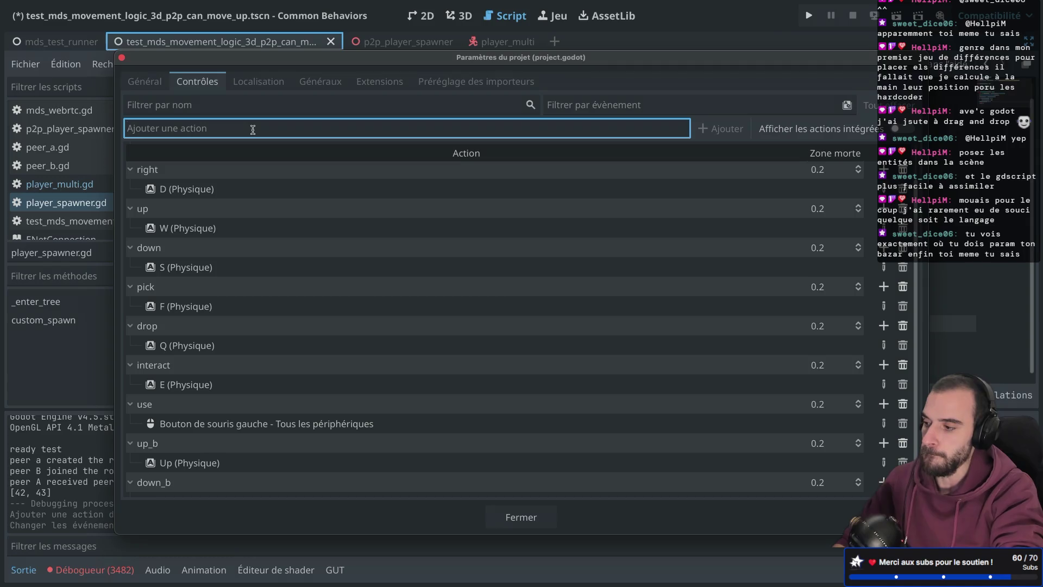
text(left_b)
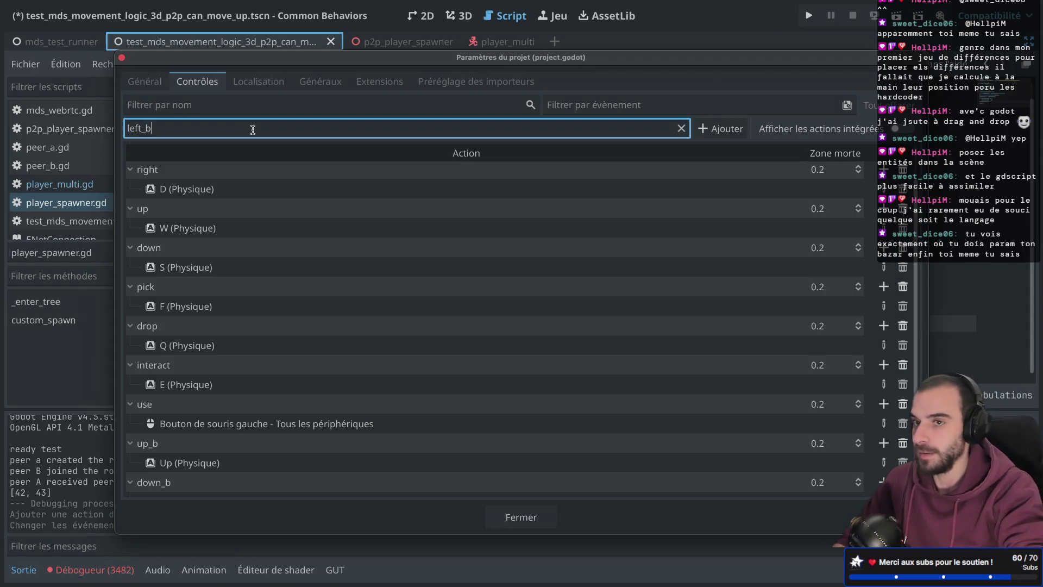
click(715, 128)
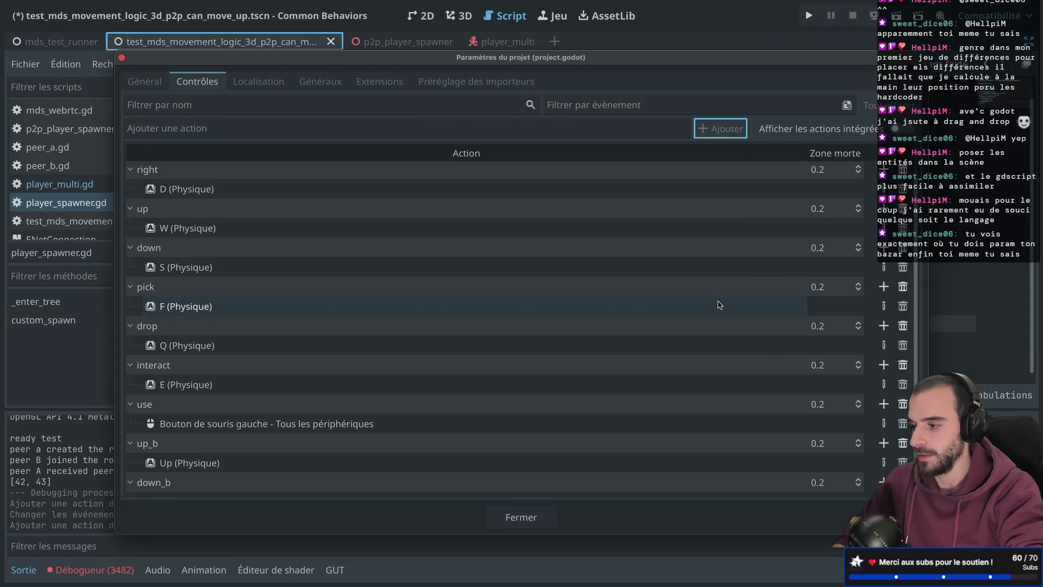
click(502, 122)
text(right_b)
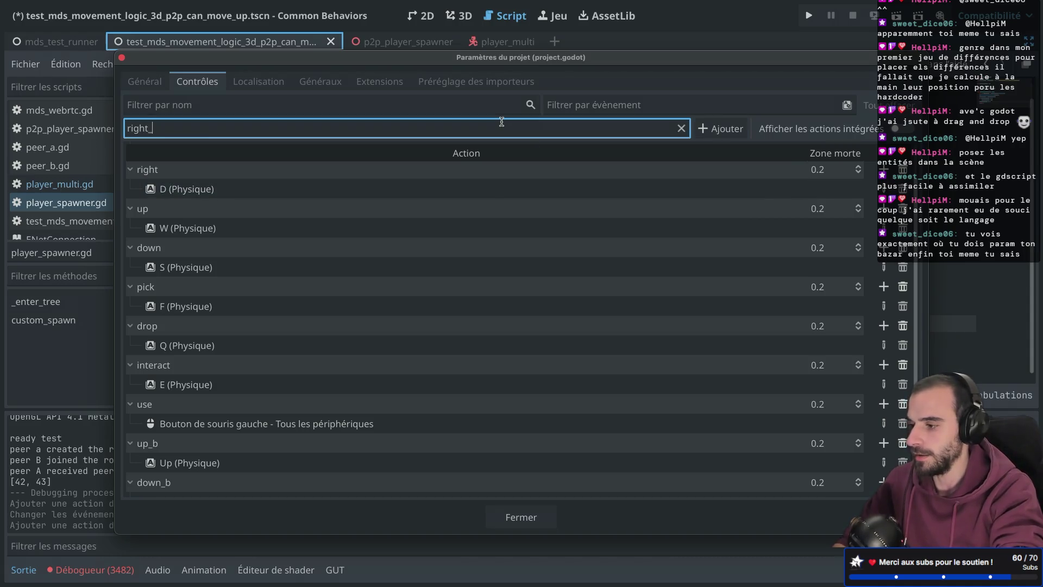
click(716, 128)
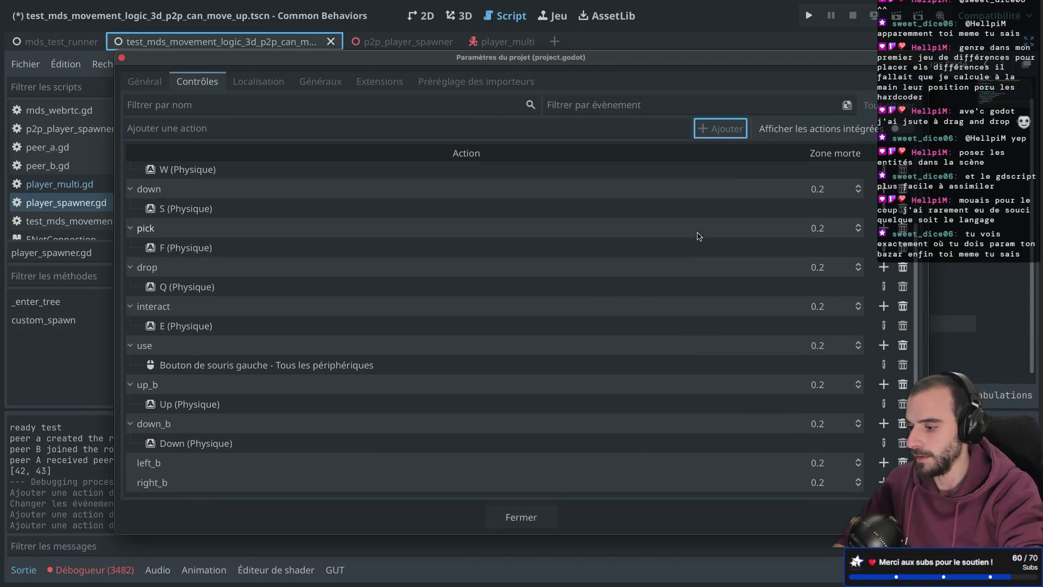
click(884, 462)
key(Left)
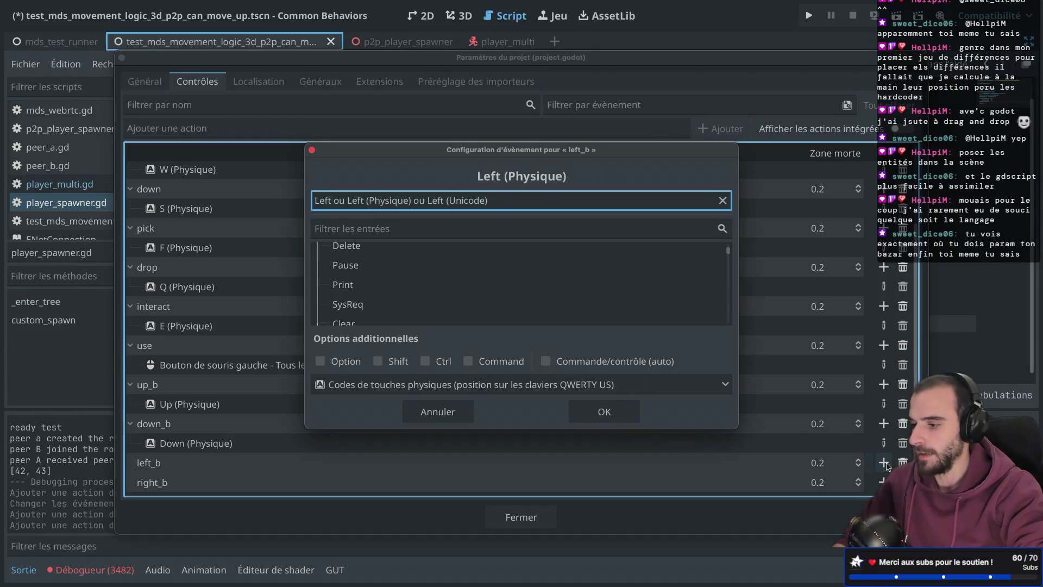
click(610, 412)
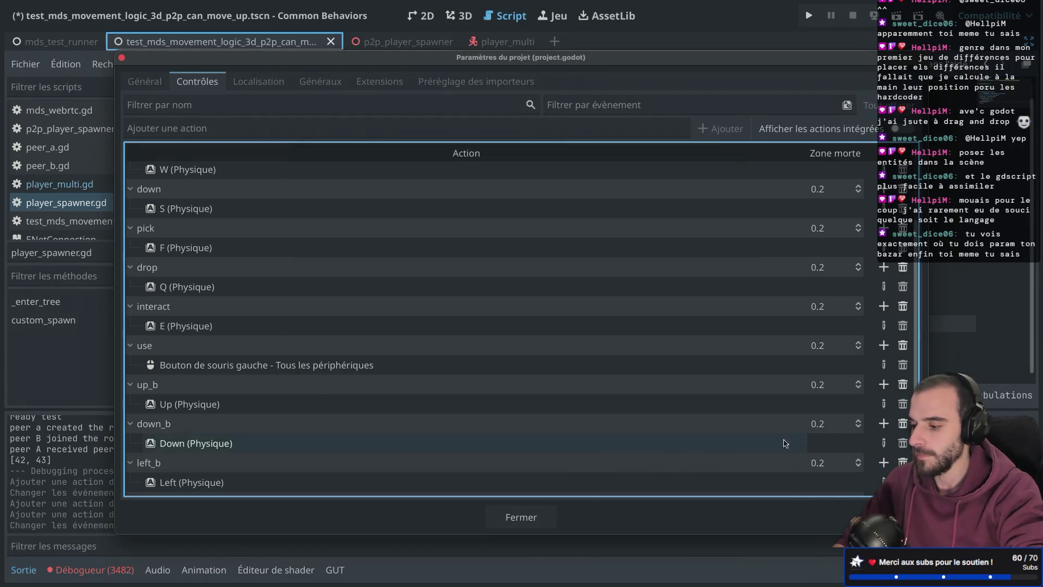
Bind the Right arrow to right_b and close Project Settings
scroll(735, 447, down, 1)
double_click(571, 483)
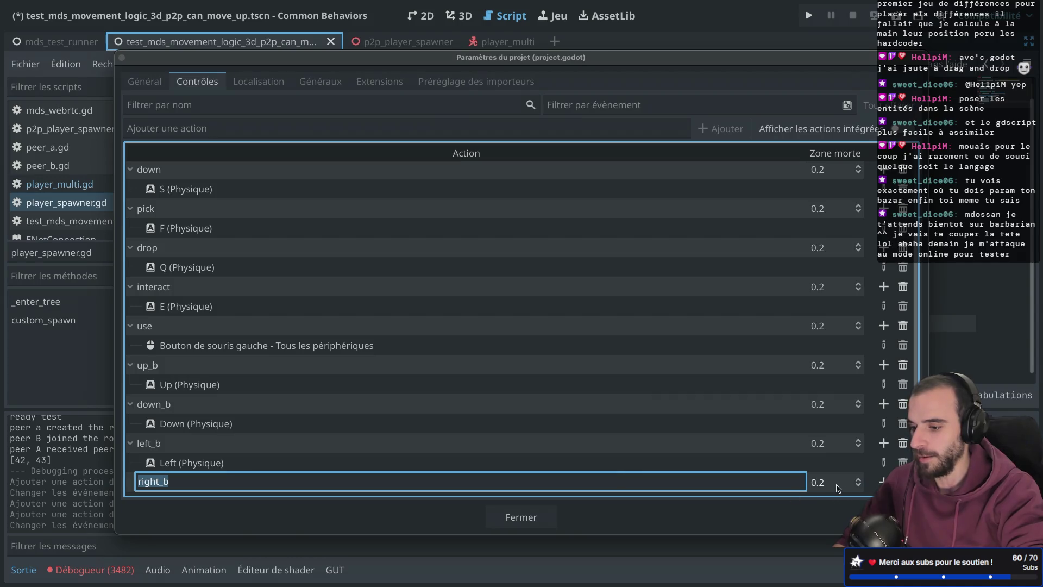
key(Return)
click(882, 483)
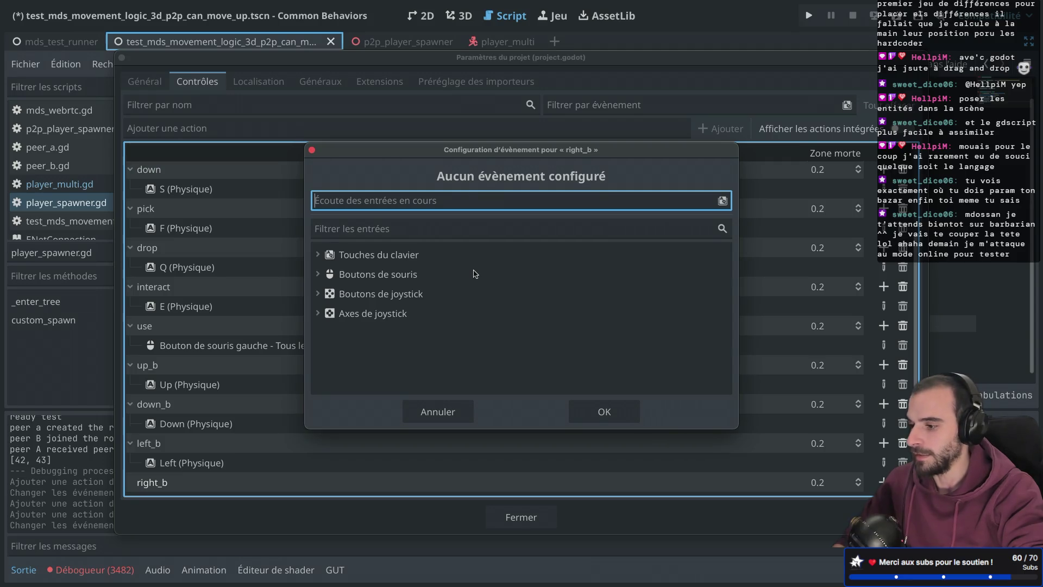
key(Right)
click(603, 413)
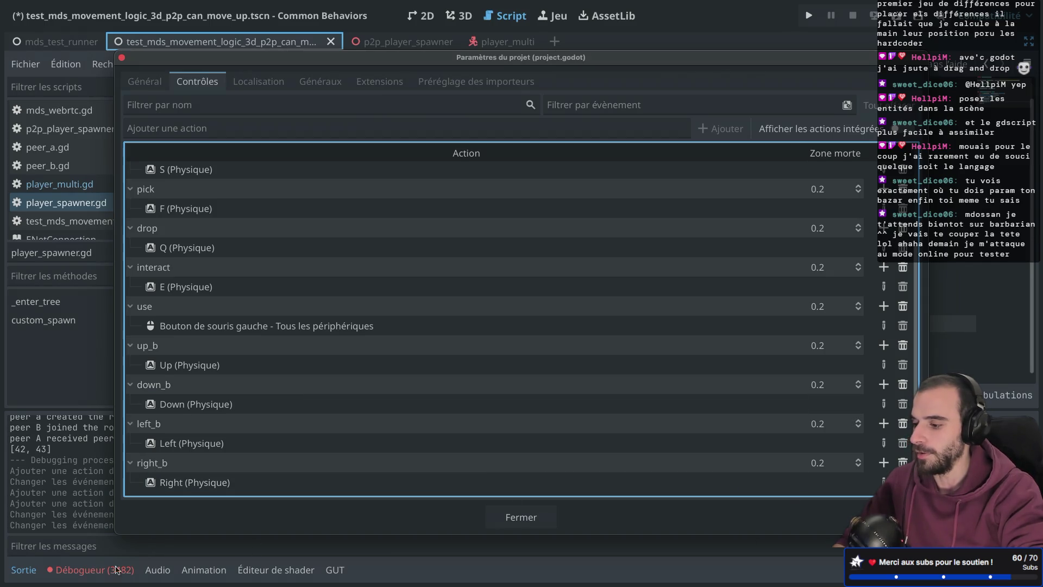
click(521, 517)
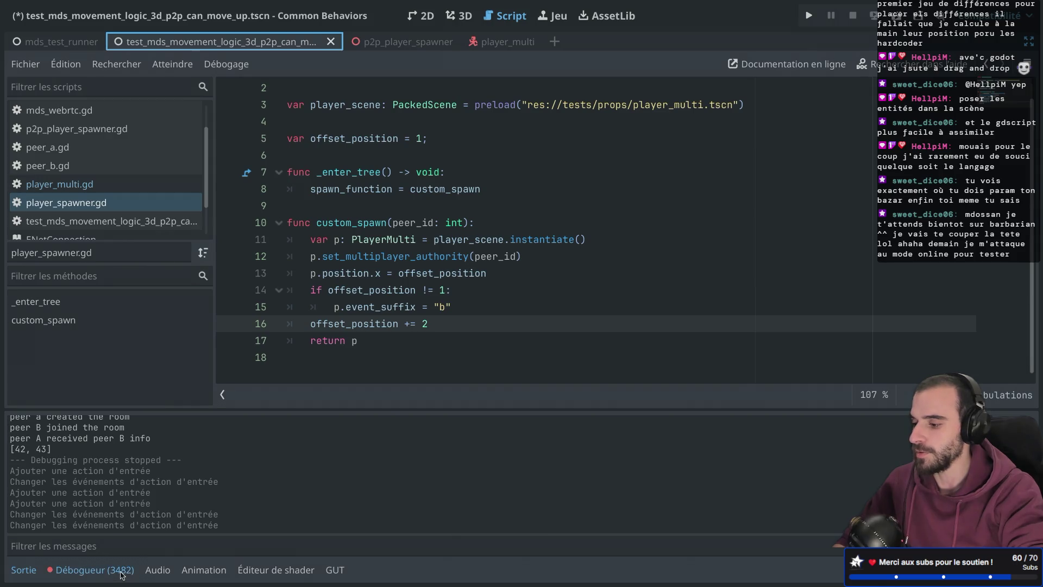
Look over the error list in the debugger panel
click(109, 570)
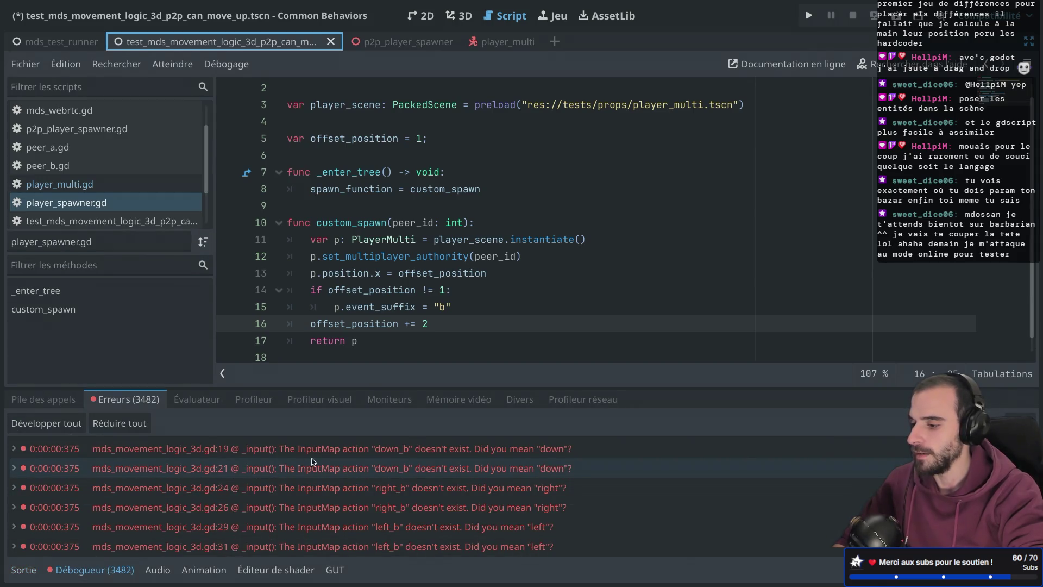
scroll(325, 460, down, 1)
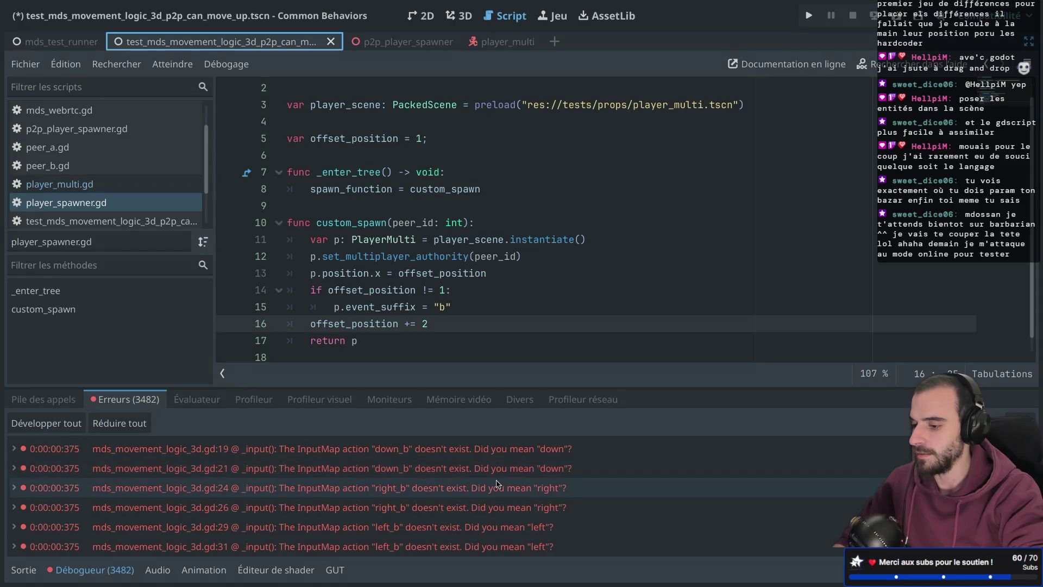
scroll(498, 484, up, 1)
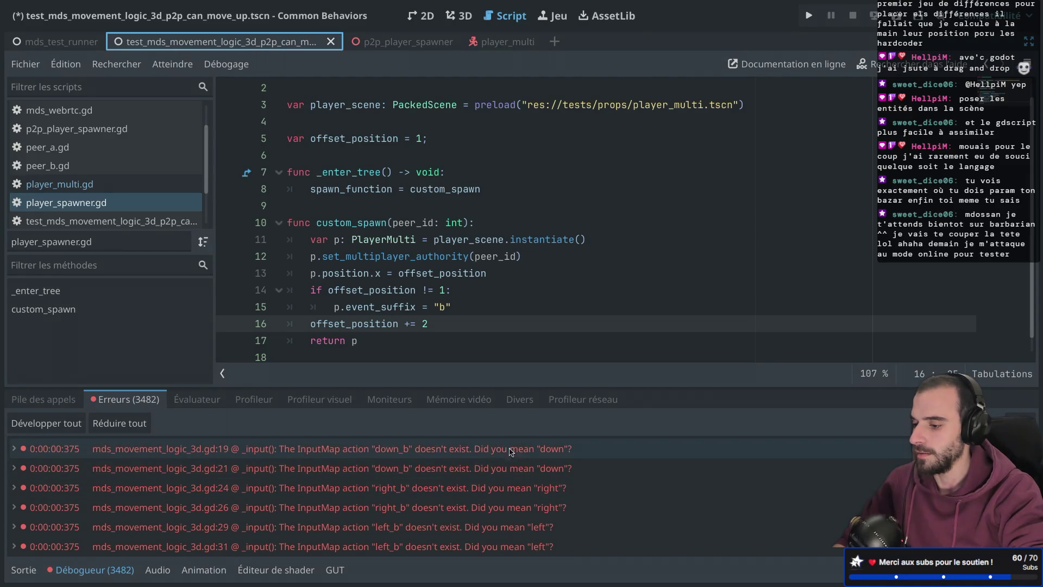
Save and run the P2P test until four spheres appear, then open a new Safari tab
click(897, 16)
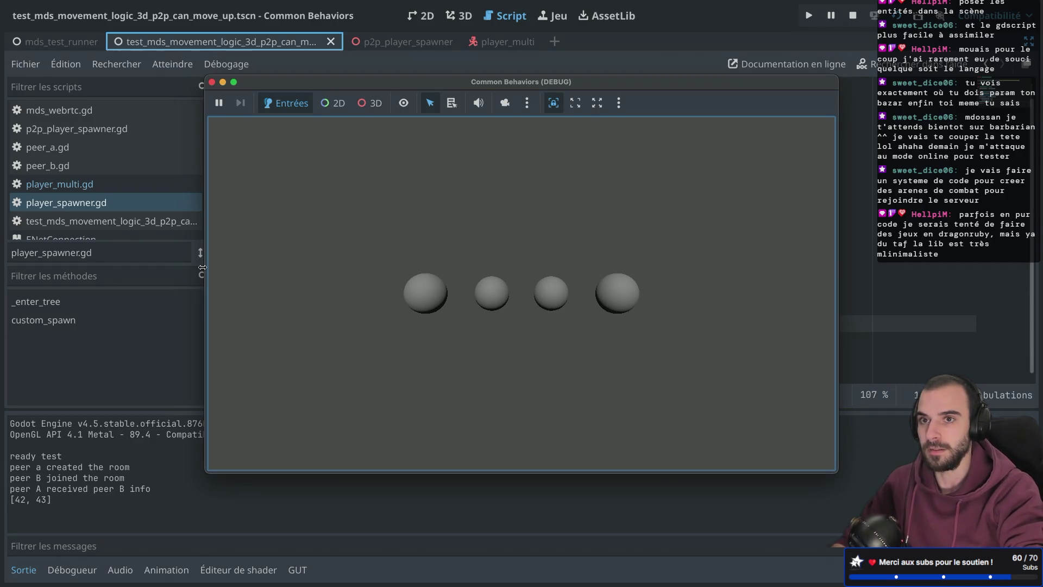
key(ctrl+Right)
click(1007, 15)
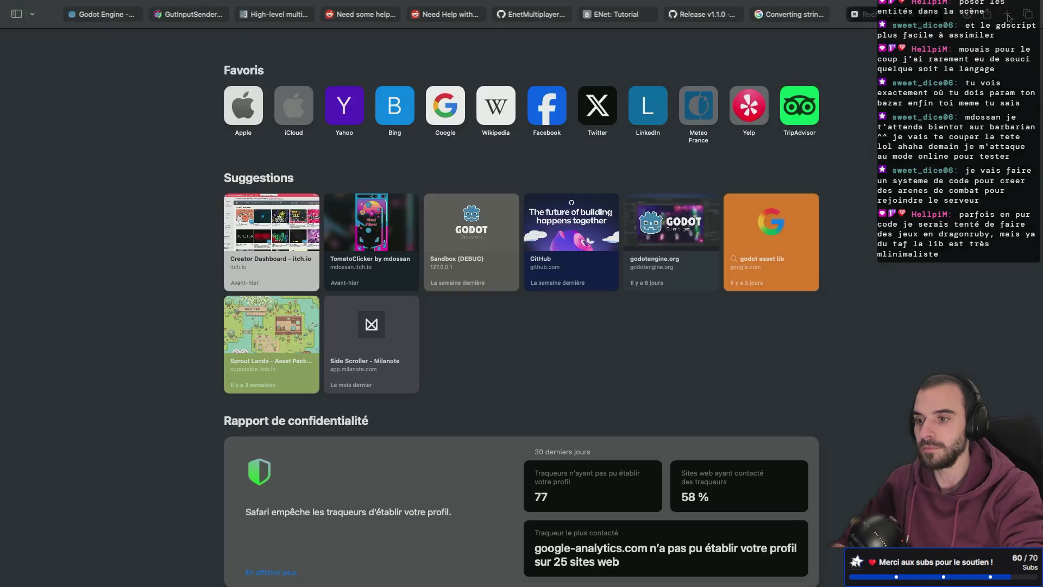
Load the DragonRuby Game Toolkit homepage from the 'dragonru' address-bar suggestion
text(dragonru)
key(Return)
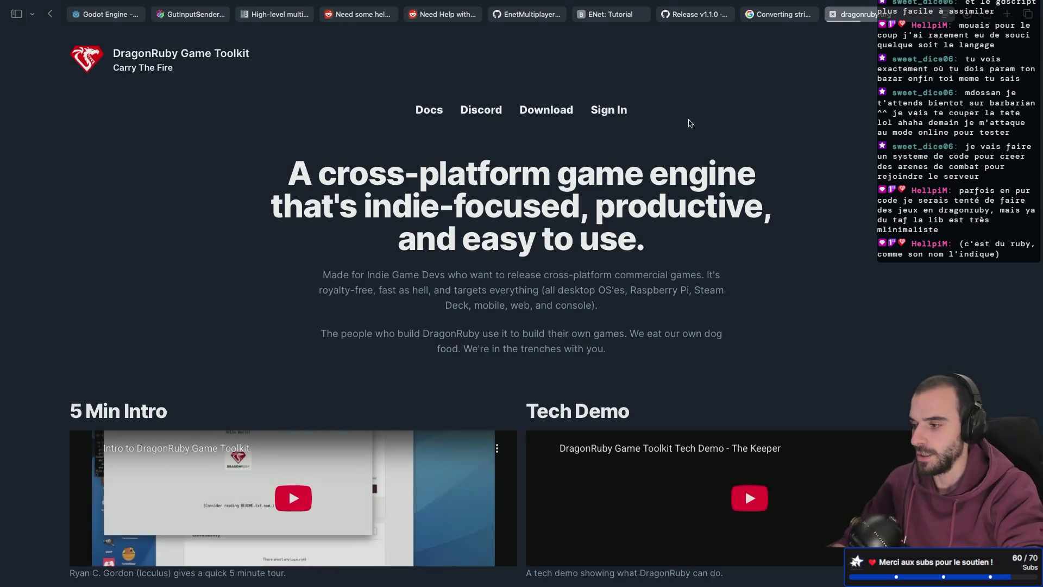
scroll(282, 184, down, 1)
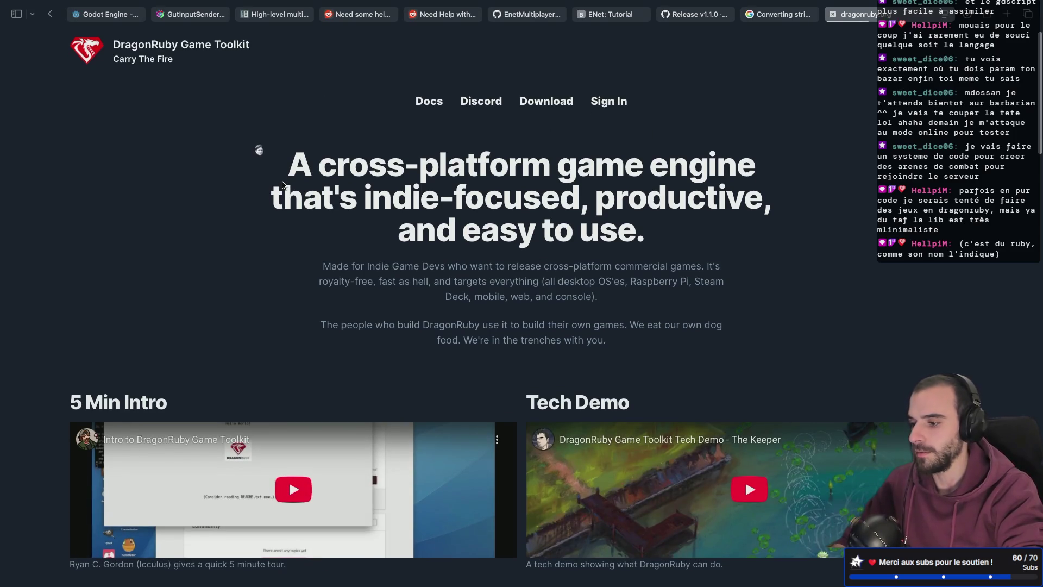
scroll(283, 181, down, 10)
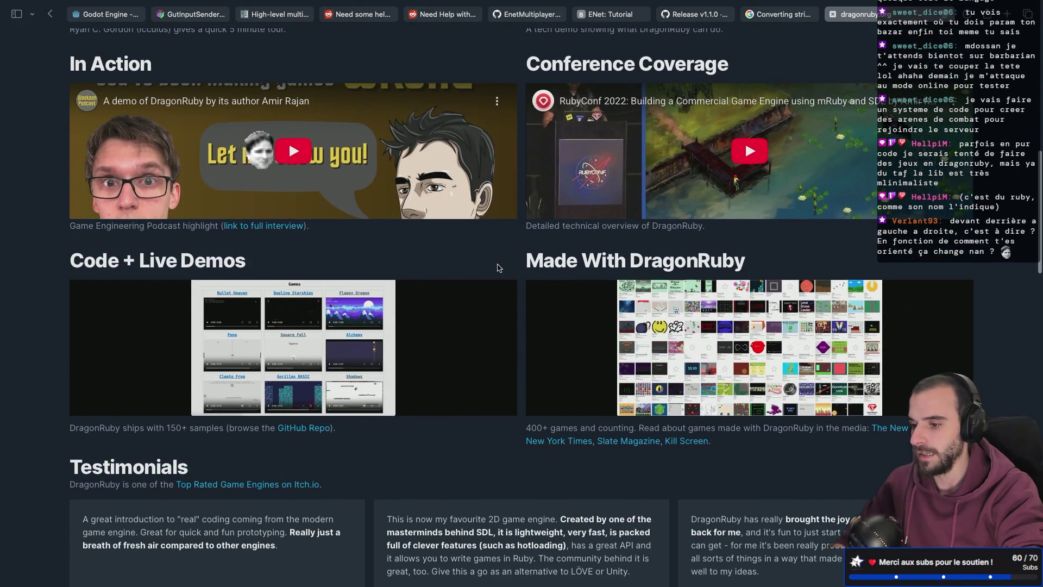
scroll(496, 267, down, 5)
scroll(498, 264, down, 7)
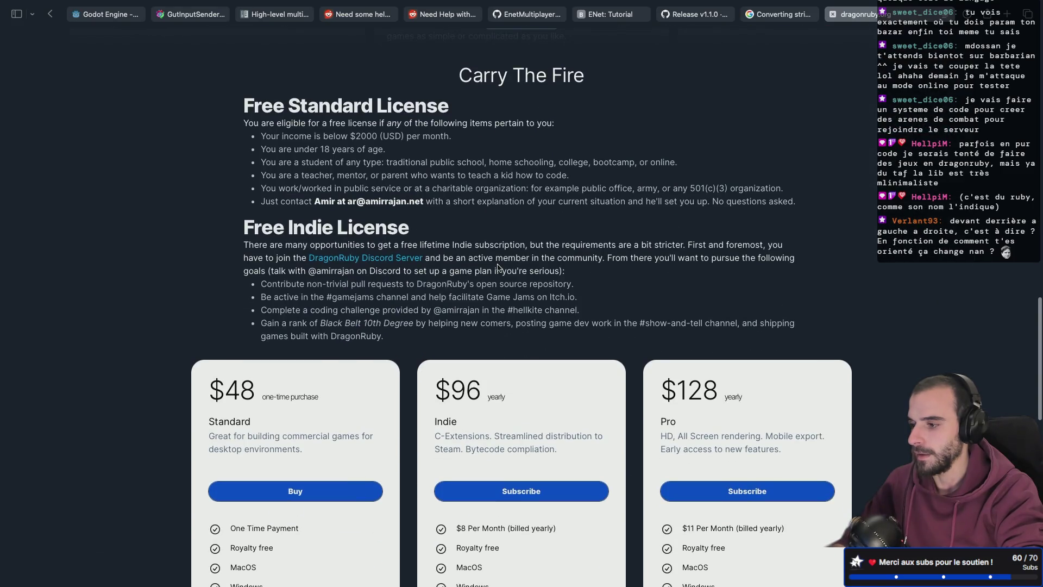
Read through the homepage's videos, licences and pricing, briefly highlighting 'fast as hell'
scroll(497, 266, up, 1)
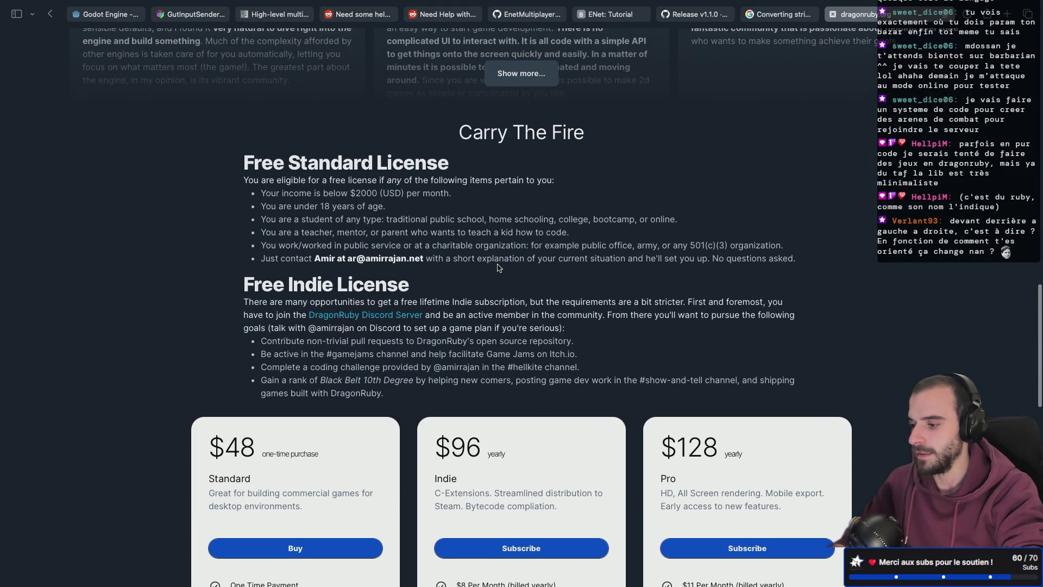
scroll(498, 266, down, 2)
scroll(408, 313, down, 4)
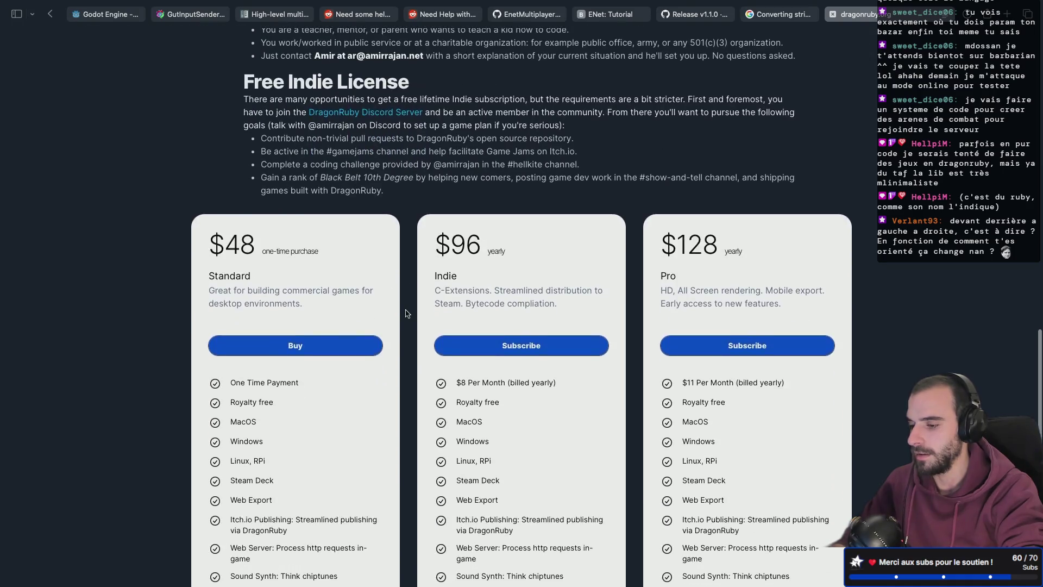
scroll(399, 293, up, 20)
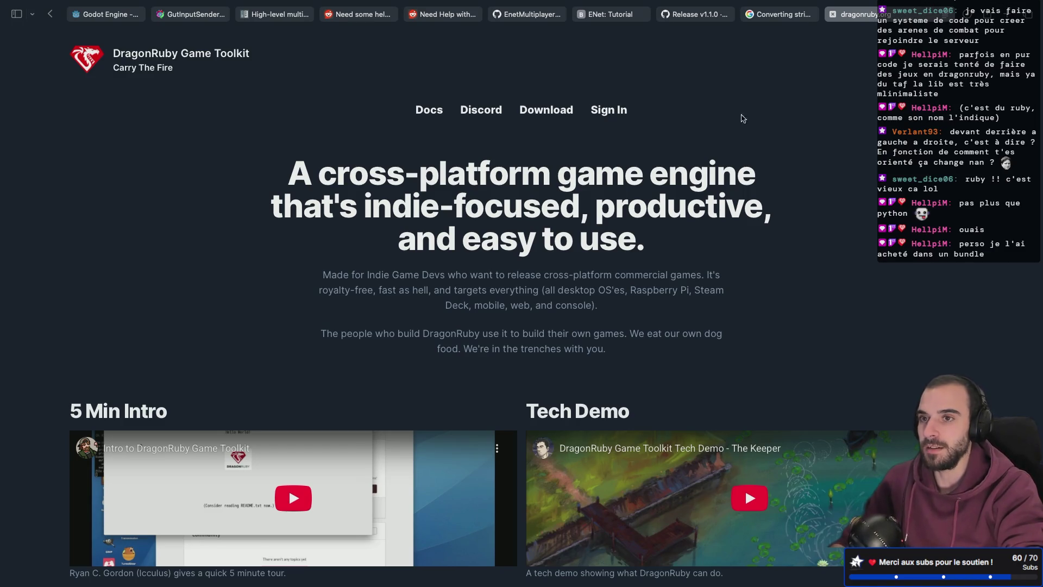
scroll(555, 159, down, 2)
scroll(396, 255, up, 2)
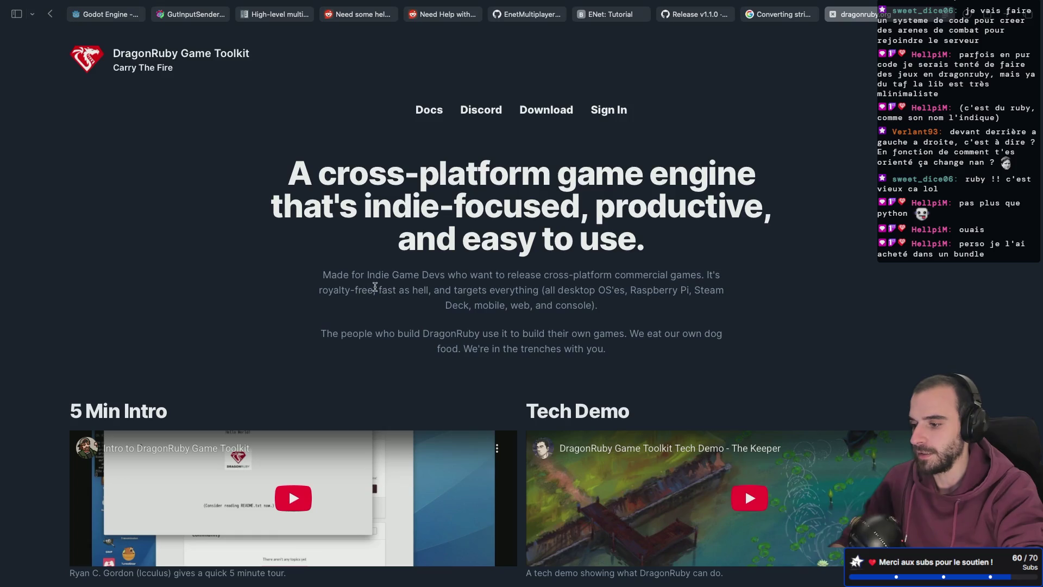
drag(379, 288, 504, 290)
click(437, 312)
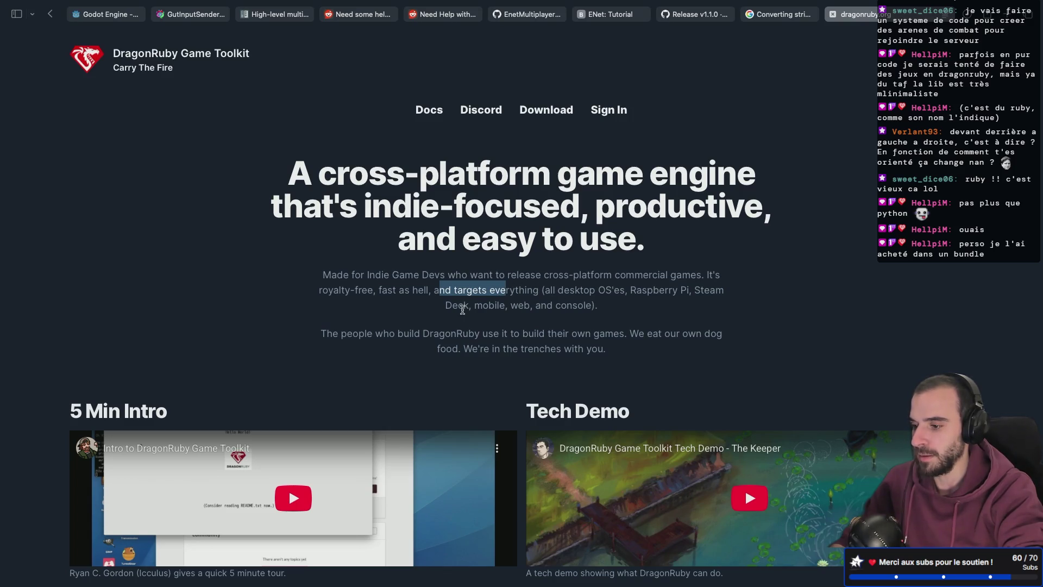
scroll(462, 309, down, 2)
scroll(469, 309, down, 15)
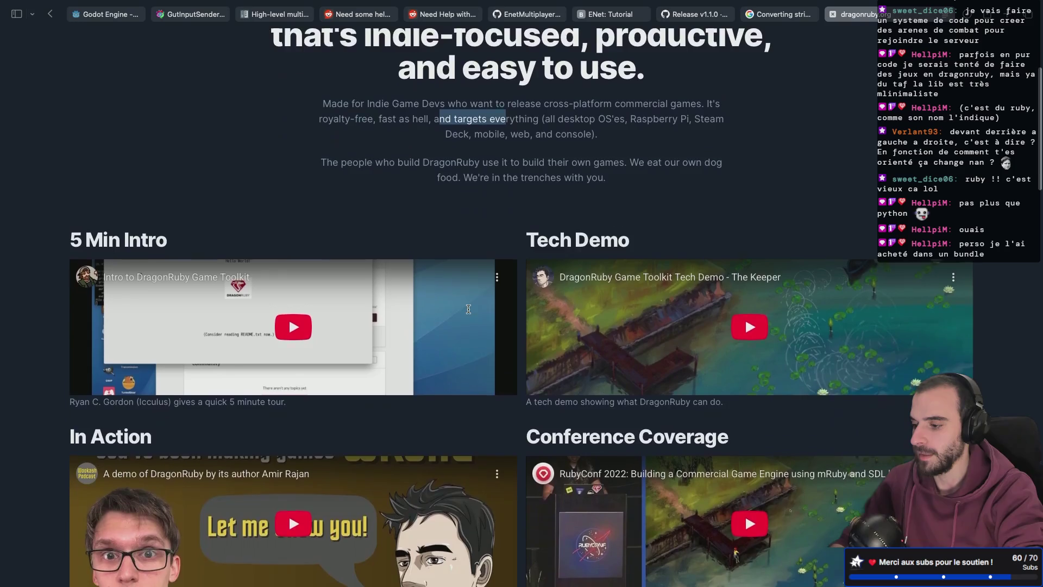
scroll(468, 309, down, 15)
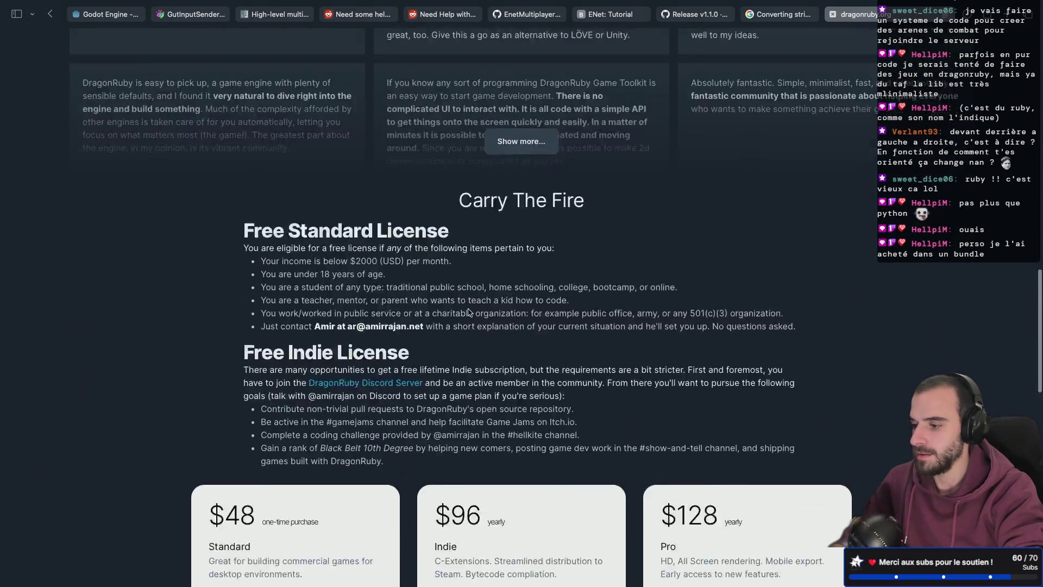
scroll(468, 308, up, 20)
scroll(468, 312, down, 2)
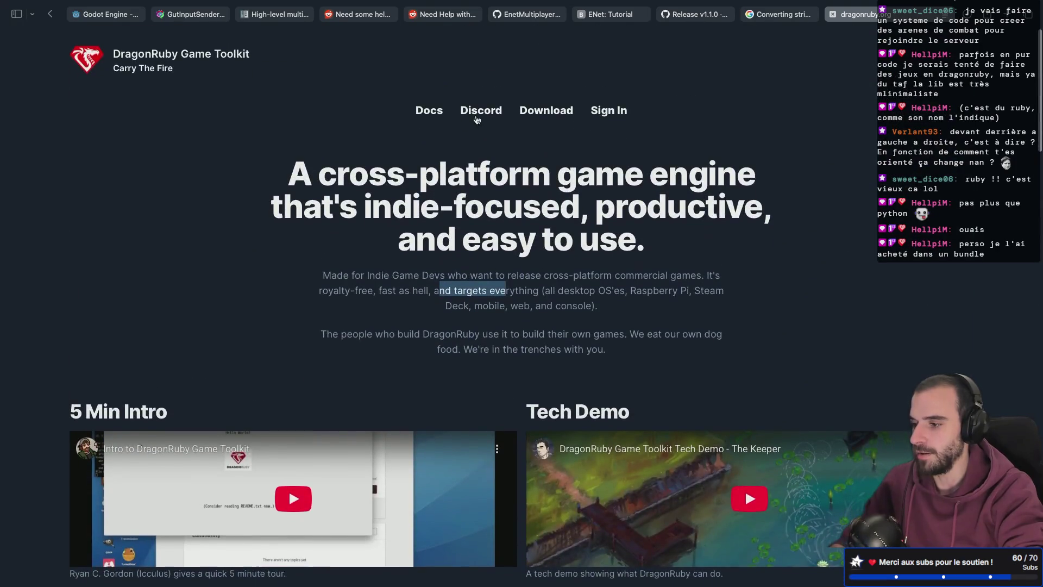
Open the DragonRuby documentation and scroll through it
click(426, 111)
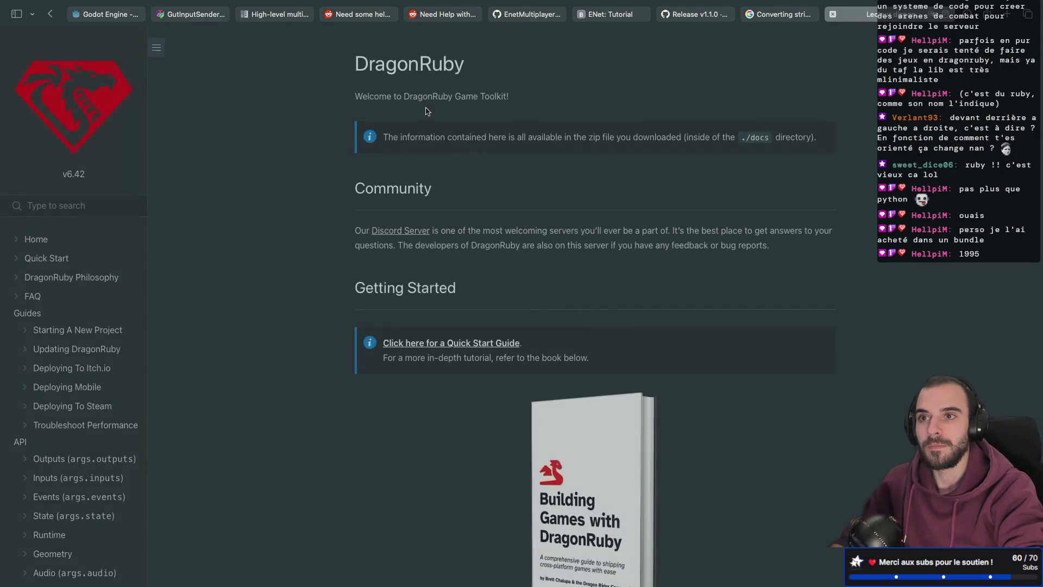
scroll(313, 334, down, 2)
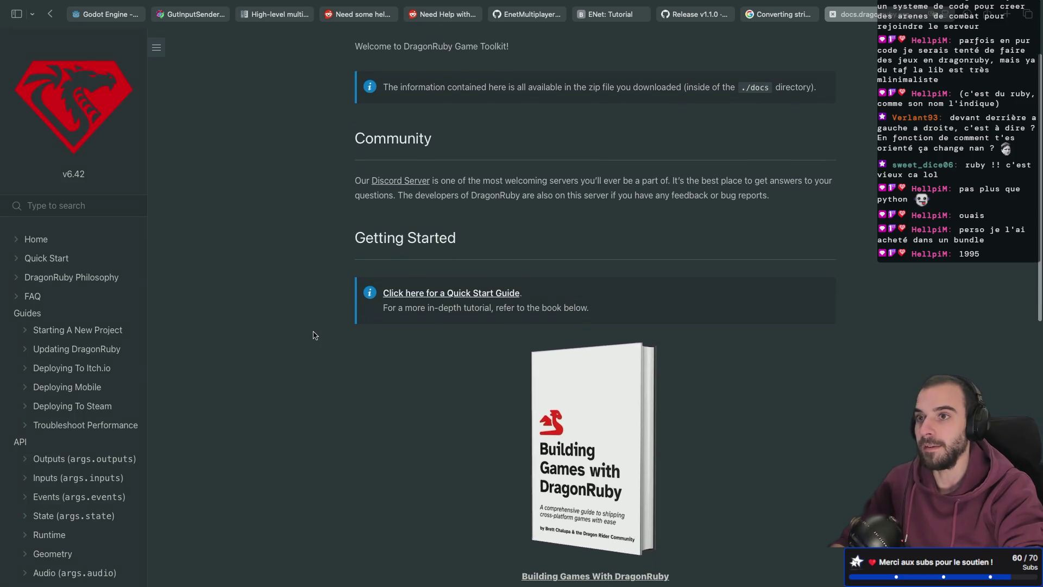
scroll(310, 193, down, 2)
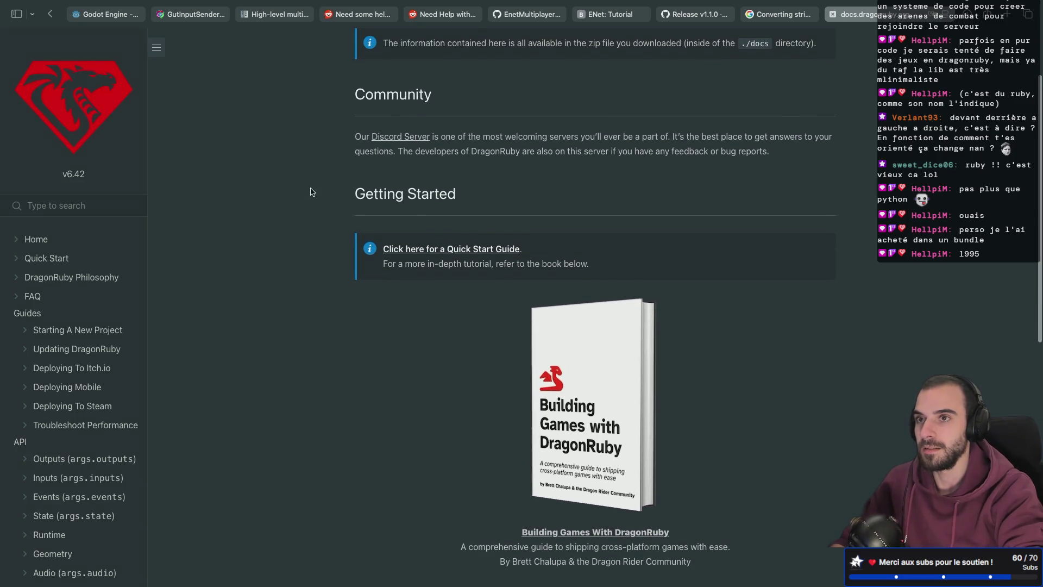
scroll(311, 191, down, 15)
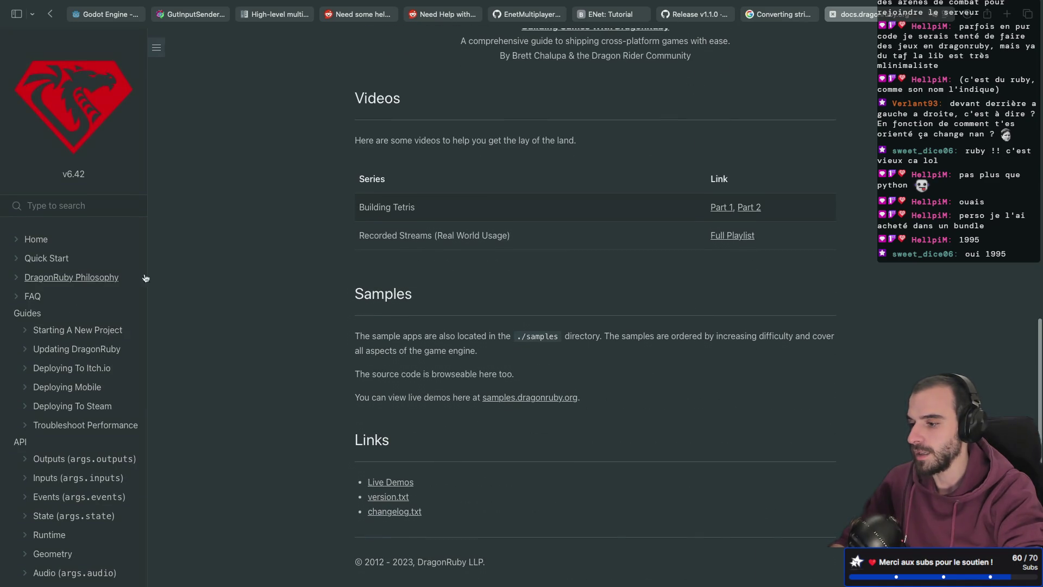
Open a YouTube link in a new tab, then return to Godot's running test
click(718, 208)
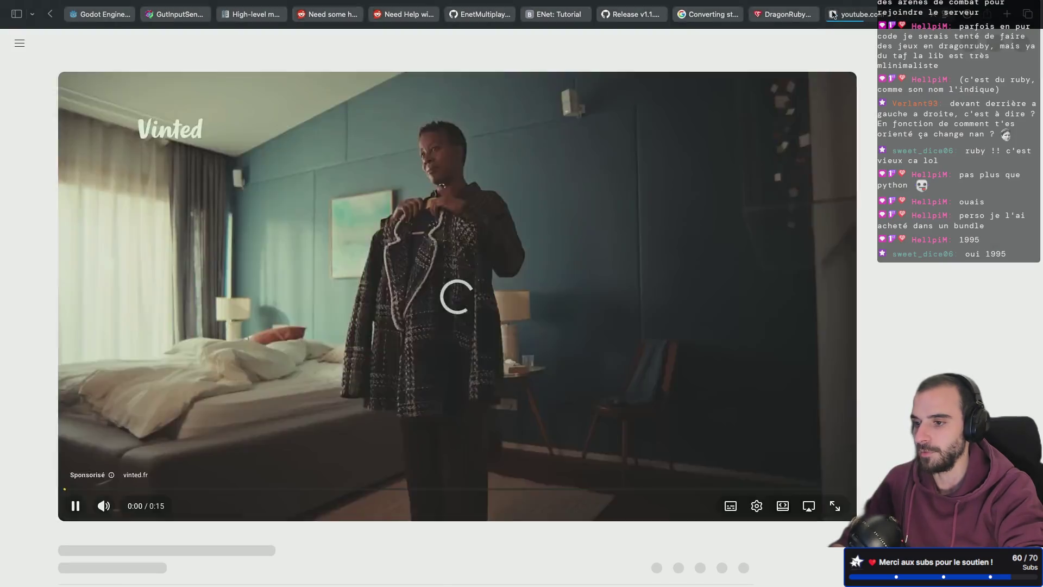
key(ctrl+shift+Tab)
key(ctrl+shift+Tab)
key(super+Tab)
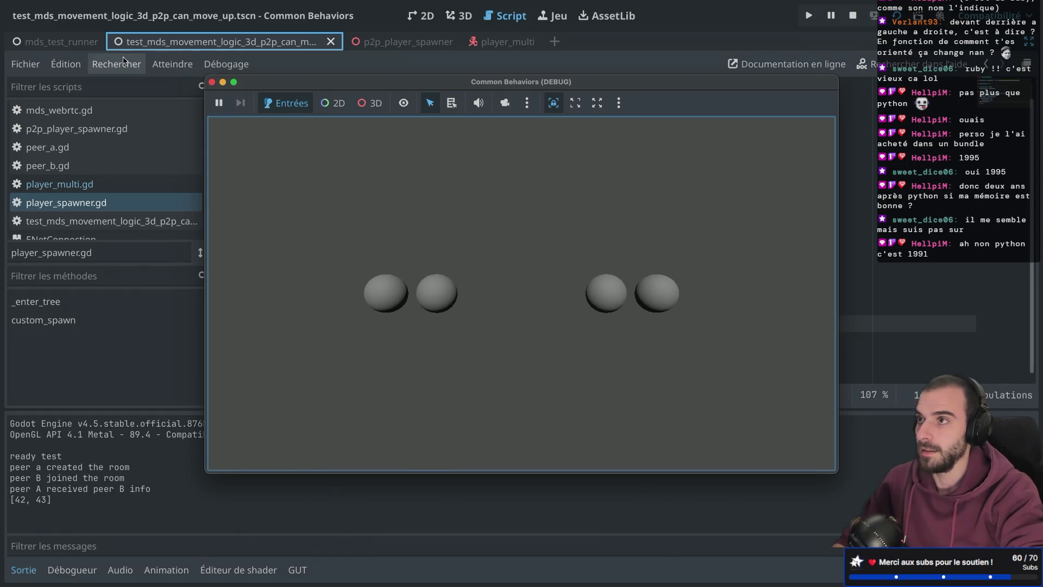
Close the running game and open the peer-to-peer move-up test script
click(212, 82)
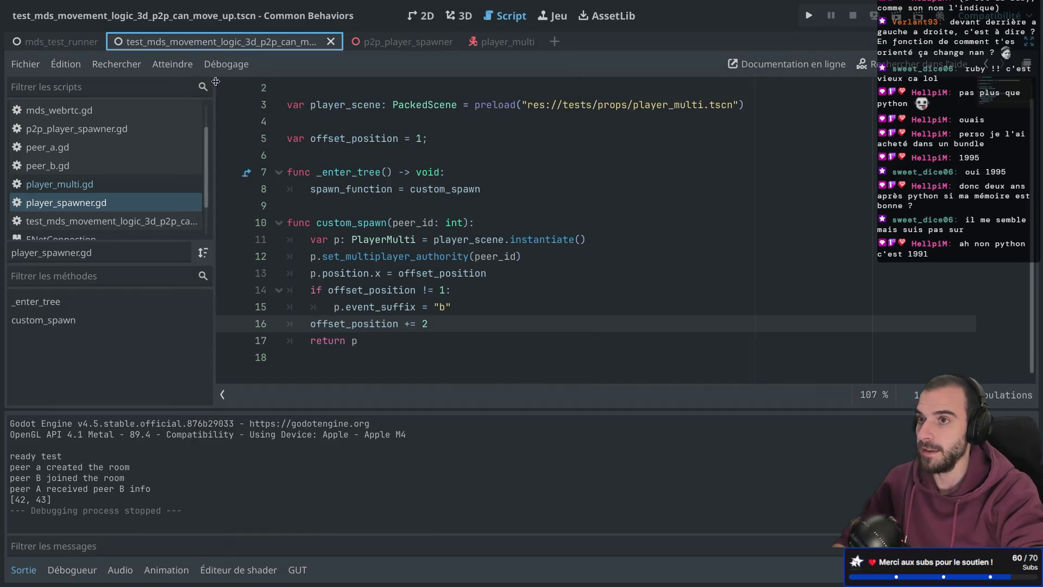
scroll(110, 171, down, 2)
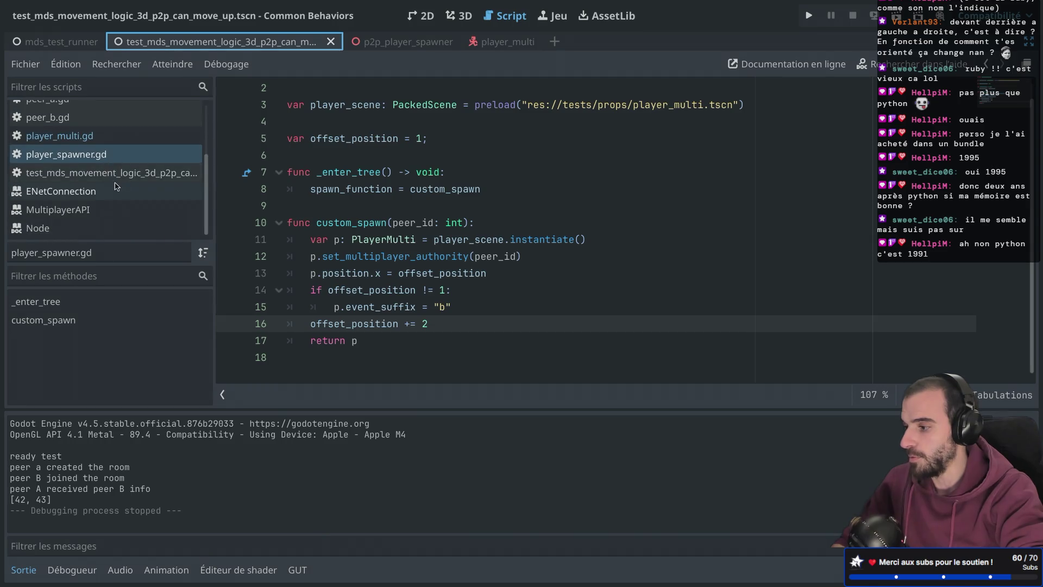
click(110, 177)
scroll(413, 227, up, 1)
Review the test_case's create-room, join-room and peer-connected lines, and the peer name on line 32
mouse_move(318, 134)
mouse_down()
mouse_move(304, 146)
mouse_move(452, 158)
mouse_up()
mouse_move(358, 200)
mouse_down()
mouse_move(437, 215)
mouse_move(430, 224)
mouse_up()
drag(357, 262, 417, 277)
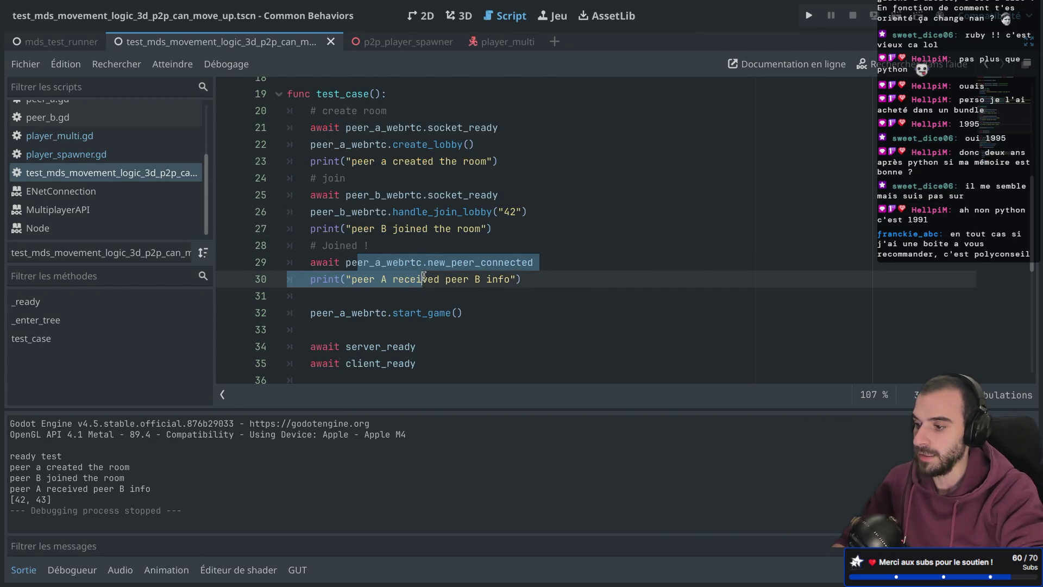
click(438, 277)
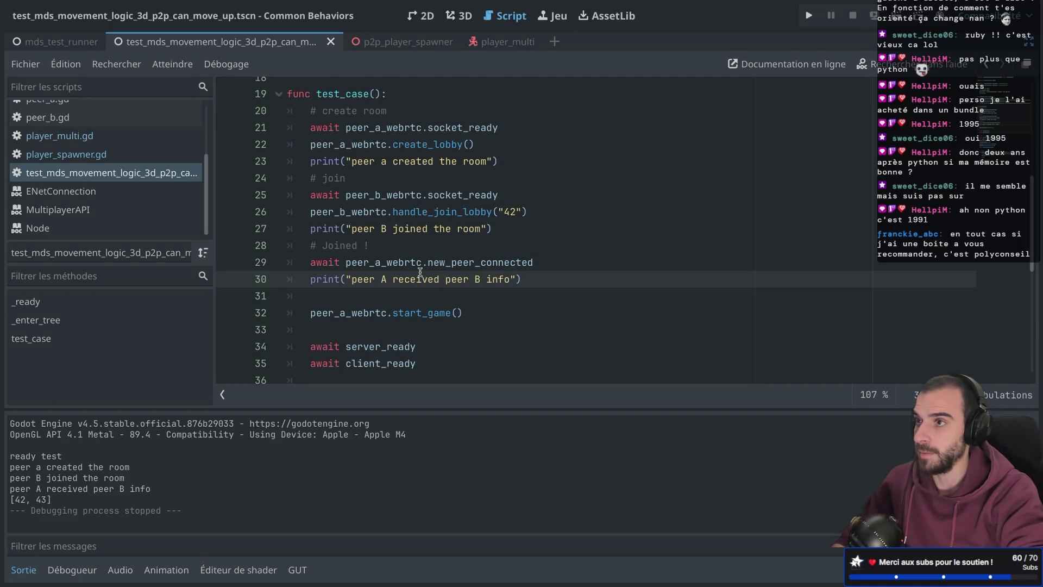
drag(309, 313, 327, 315)
key(Up)
key(Down)
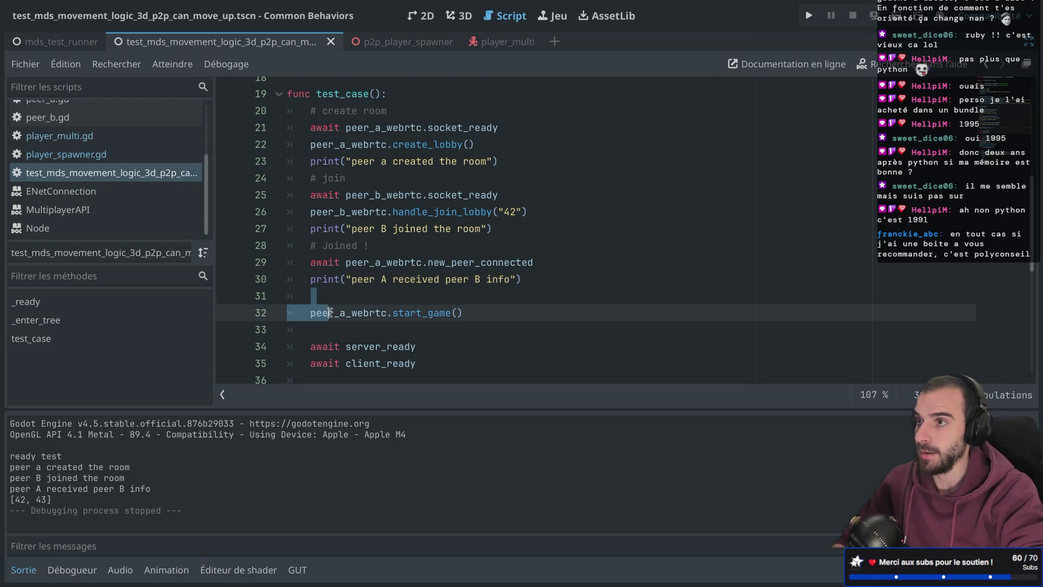
Rerun the multiplayer test, close its game window, and return to line 32
mouse_move(356, 304)
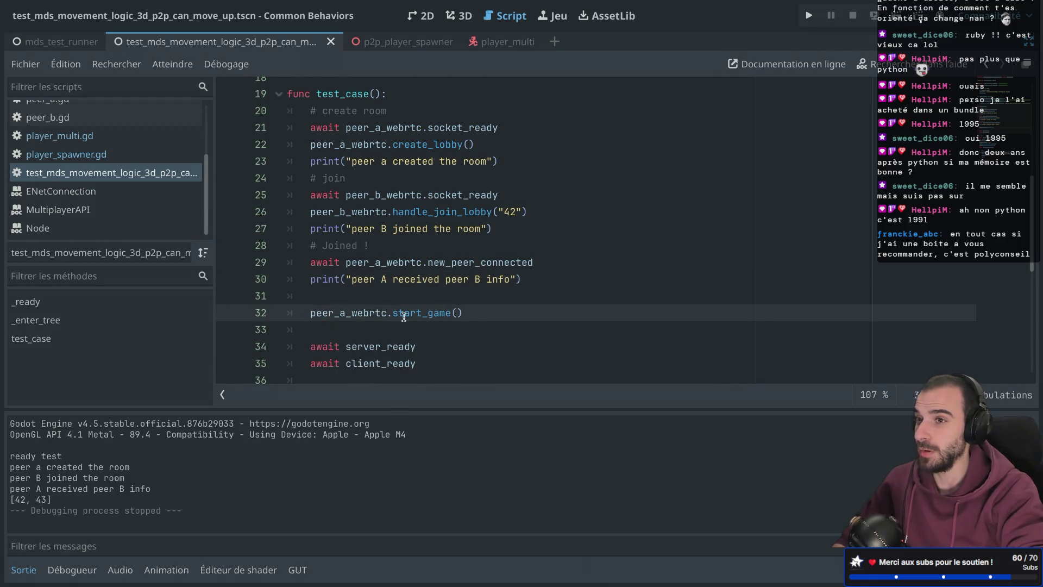
key(super+r)
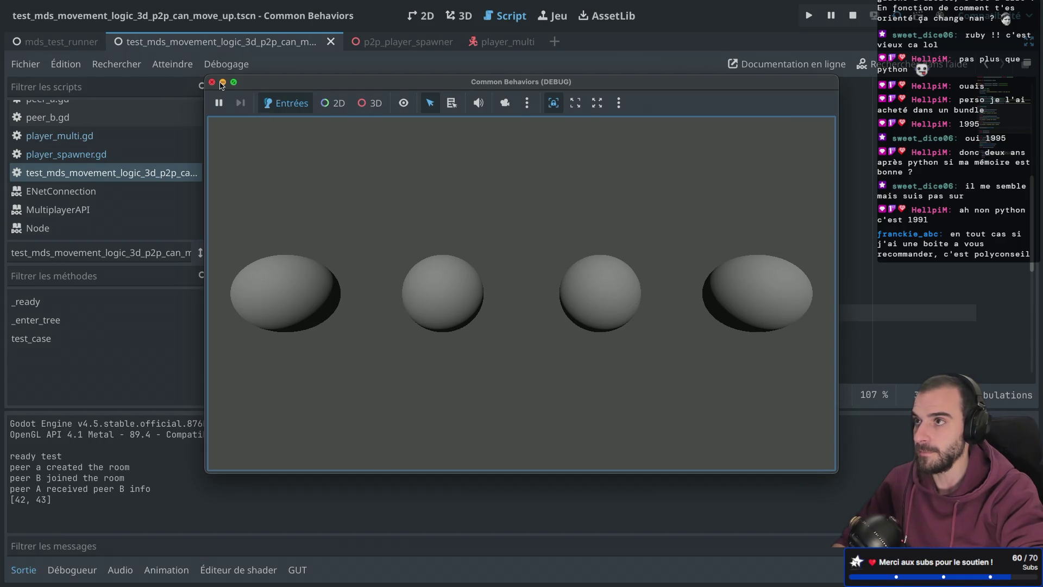
click(212, 83)
click(330, 312)
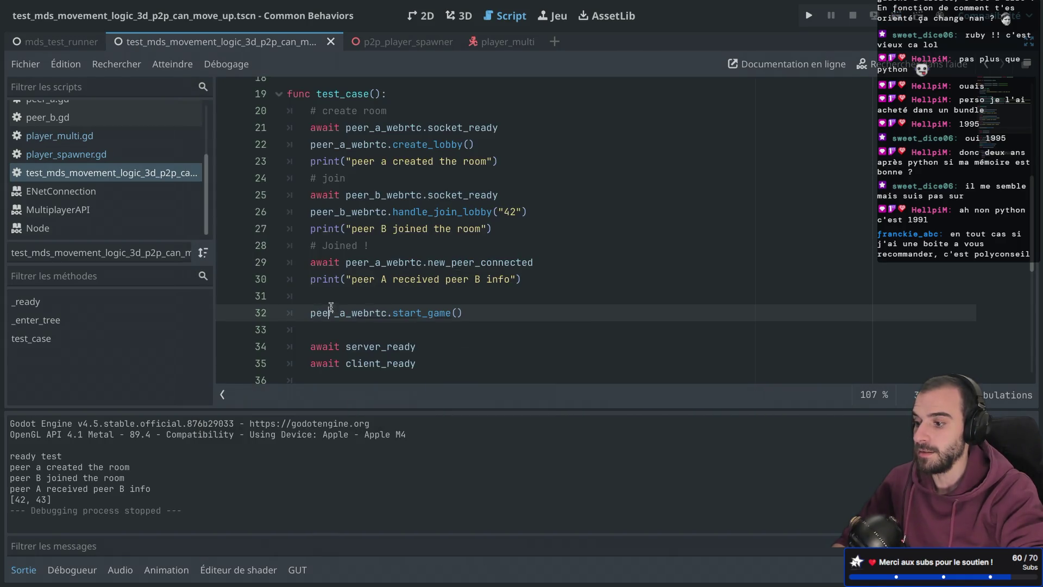
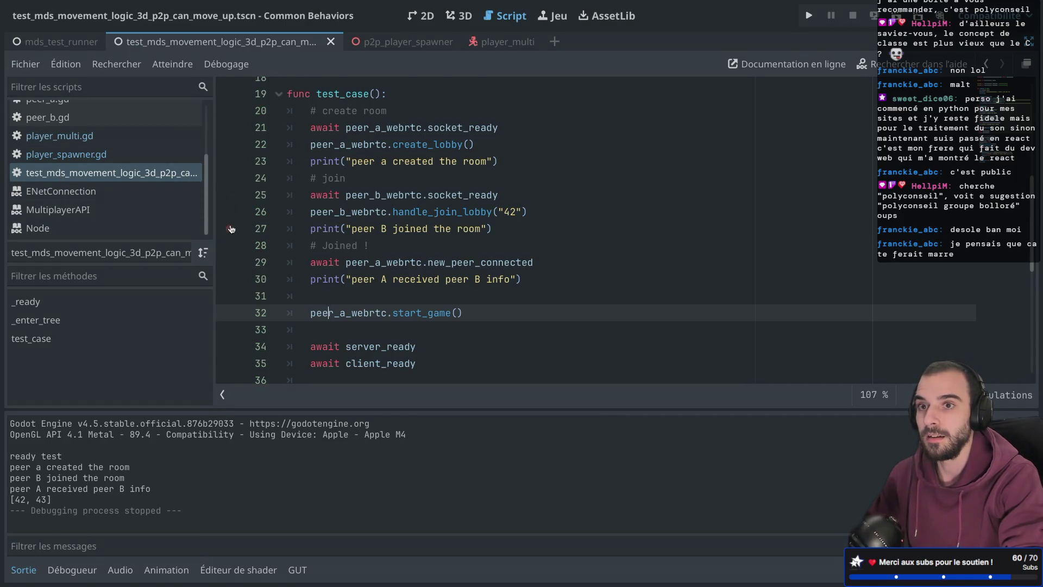
Review the lobby-creation and 'peer B joined' print lines in the move-up test script
scroll(230, 229, down, 3)
scroll(231, 229, up, 5)
scroll(231, 229, down, 3)
scroll(230, 228, down, 1)
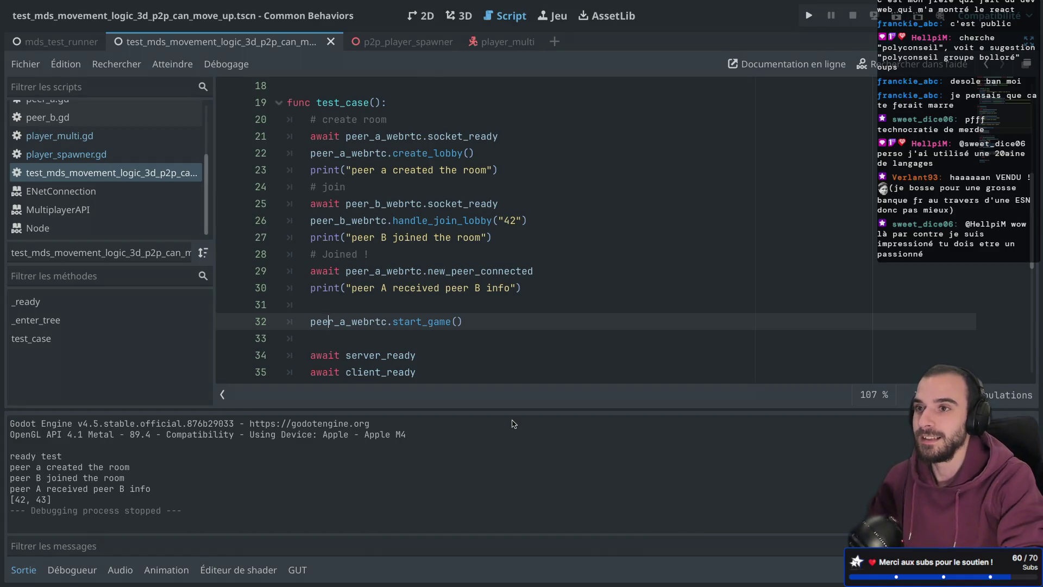
scroll(593, 138, down, 2)
scroll(593, 138, up, 5)
scroll(593, 138, down, 3)
drag(508, 160, 510, 134)
click(508, 177)
scroll(507, 183, down, 2)
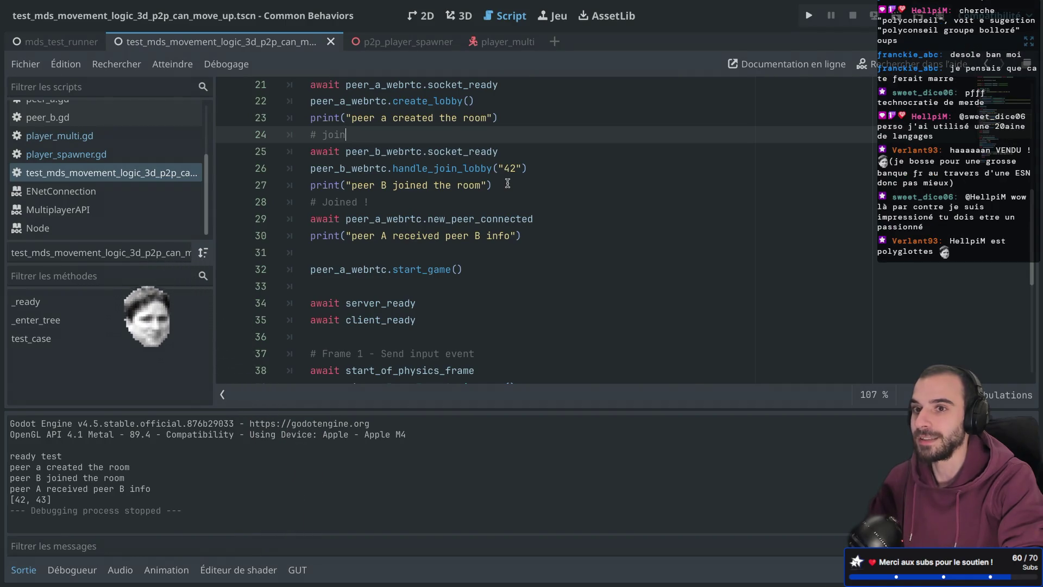
click(508, 183)
scroll(510, 181, up, 3)
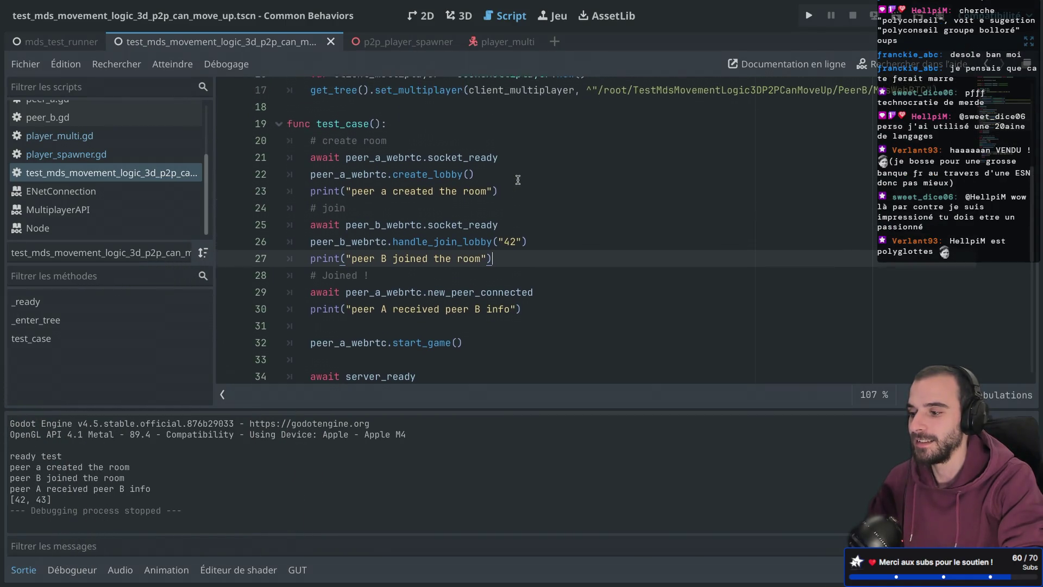
scroll(517, 180, up, 3)
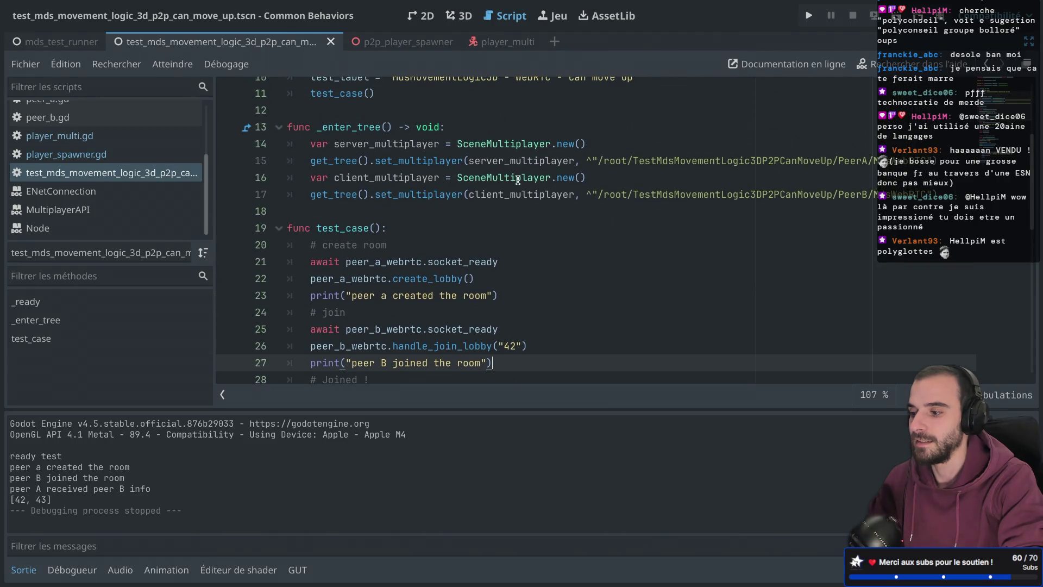
Inspect the create-room comment and select the await start_of_physics_frame line
click(392, 247)
scroll(399, 245, down, 5)
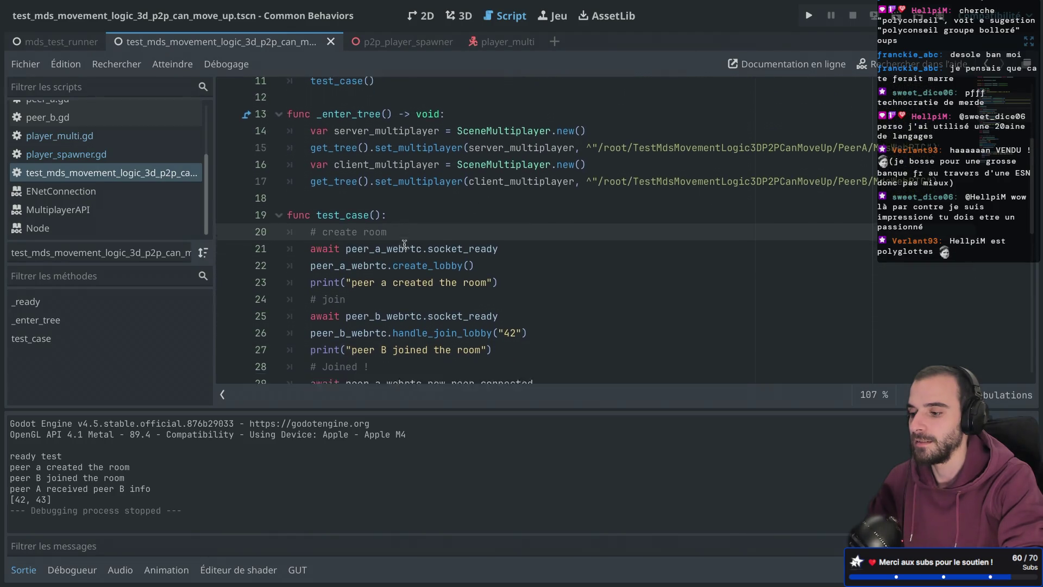
scroll(404, 244, down, 2)
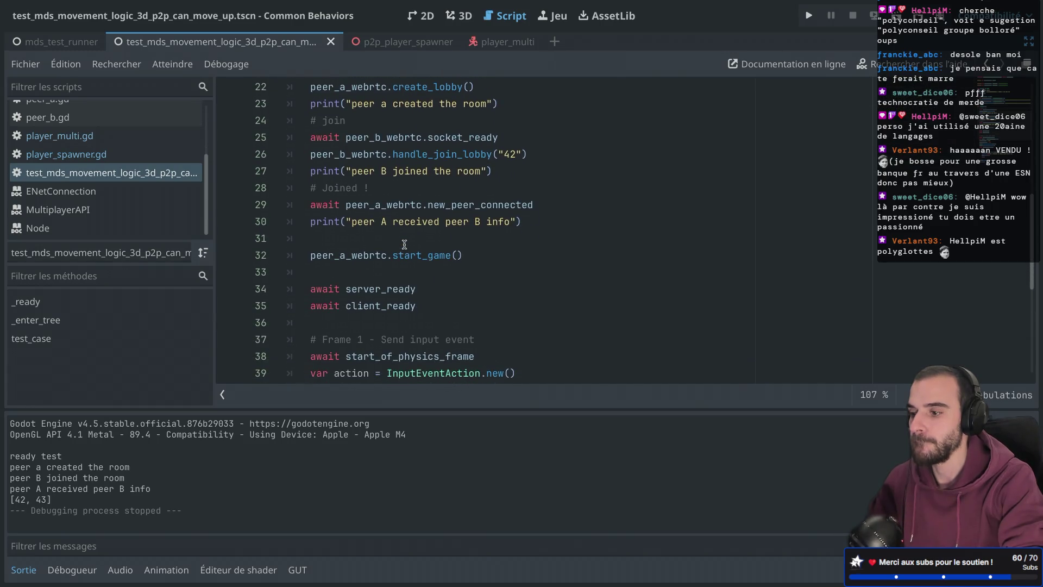
scroll(404, 244, down, 2)
scroll(404, 245, down, 1)
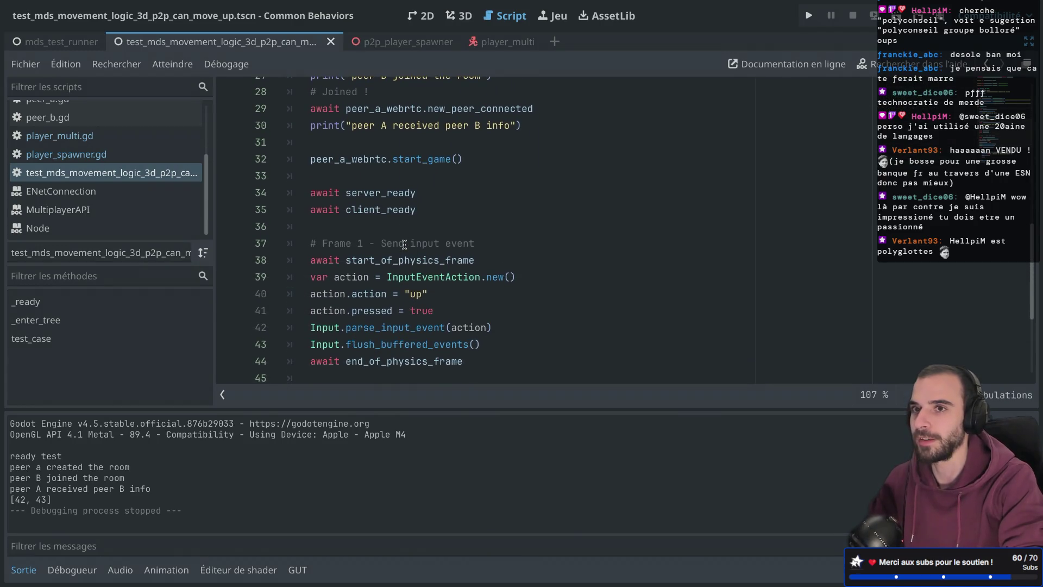
scroll(404, 244, down, 2)
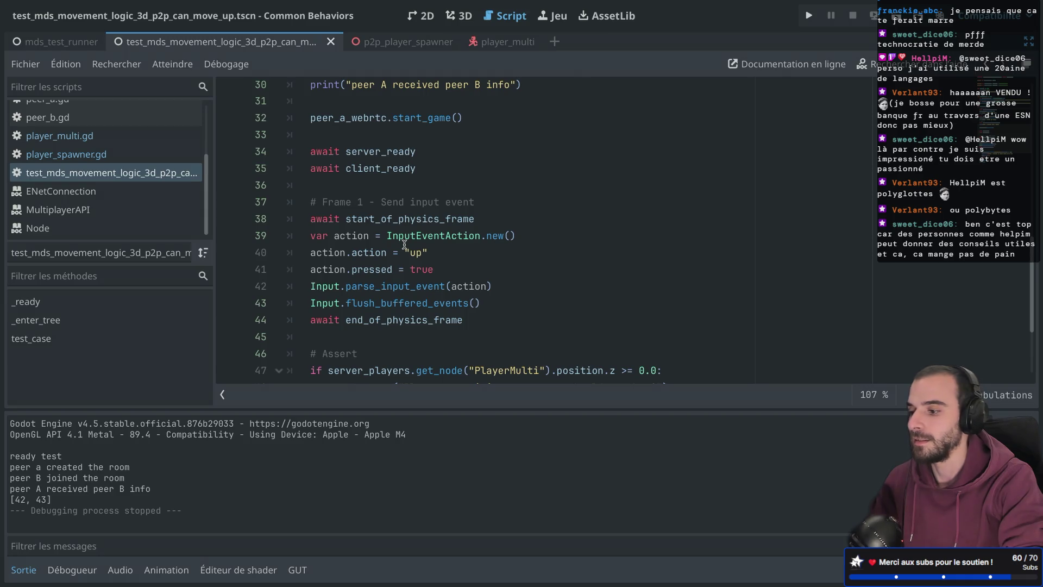
scroll(404, 245, up, 2)
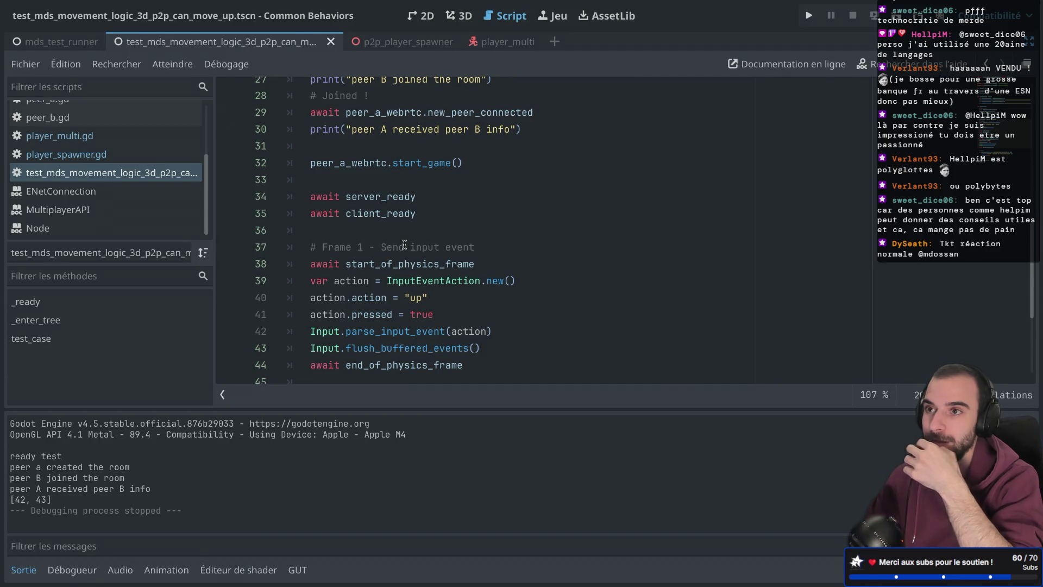
scroll(438, 331, down, 3)
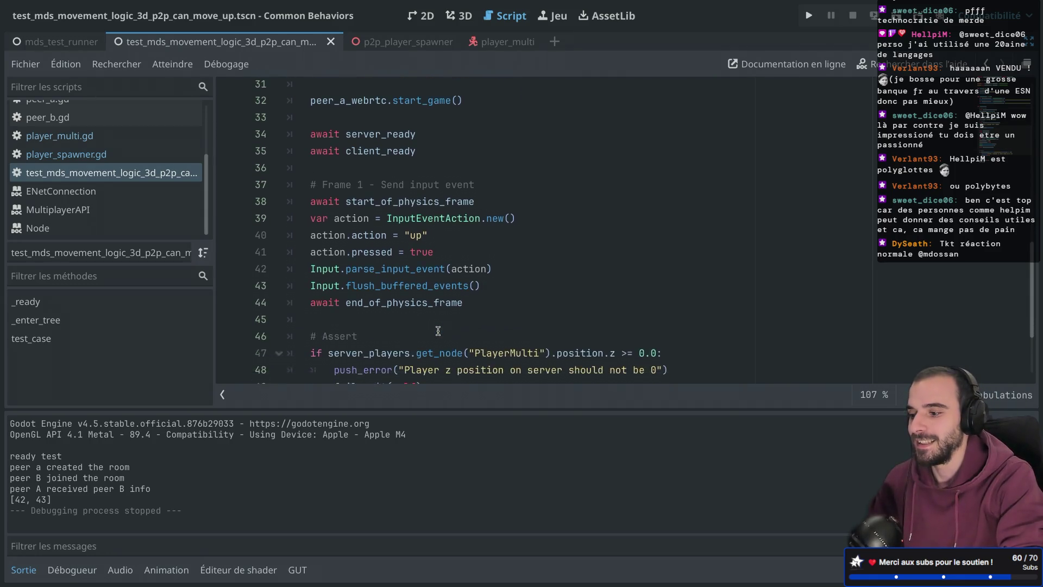
scroll(438, 326, up, 1)
scroll(450, 285, down, 3)
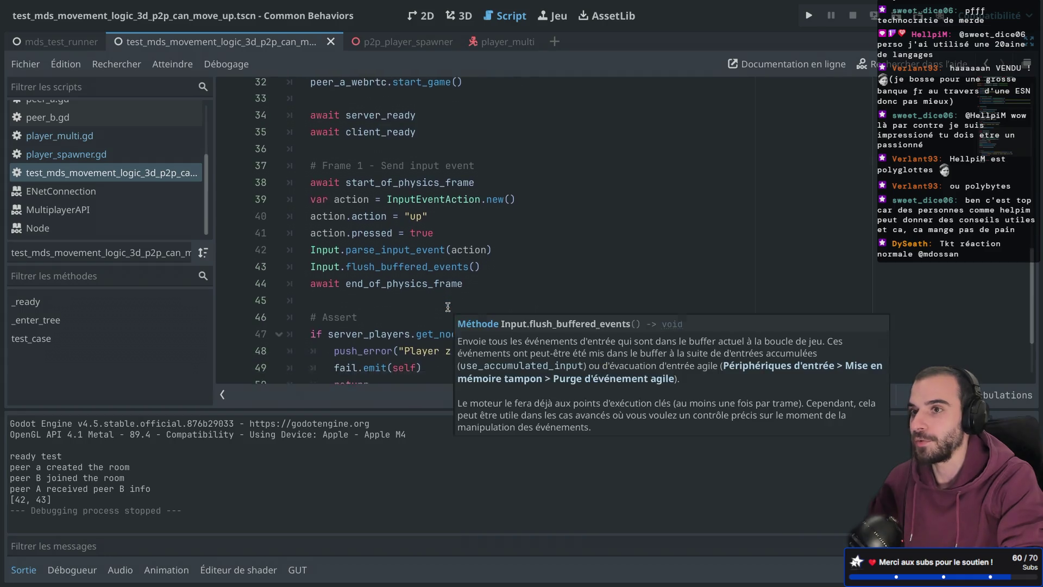
scroll(460, 254, down, 3)
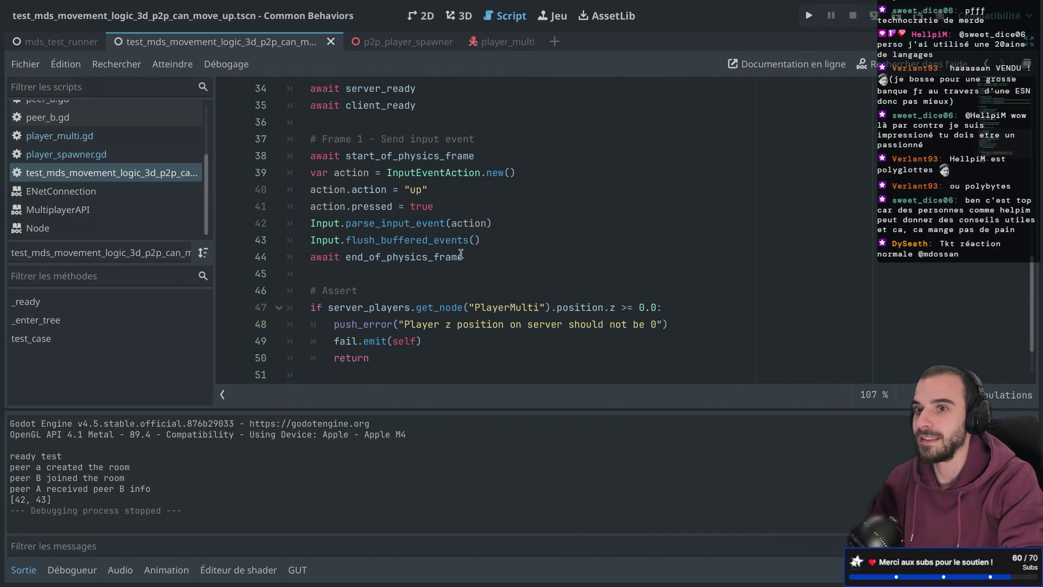
scroll(460, 253, up, 5)
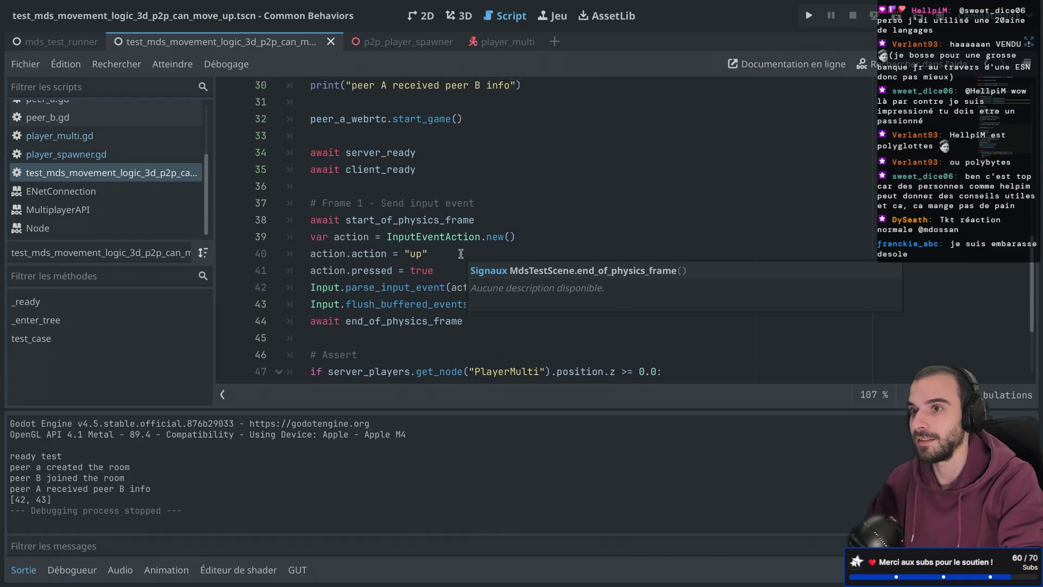
scroll(460, 254, down, 3)
click(481, 142)
drag(483, 140, 485, 135)
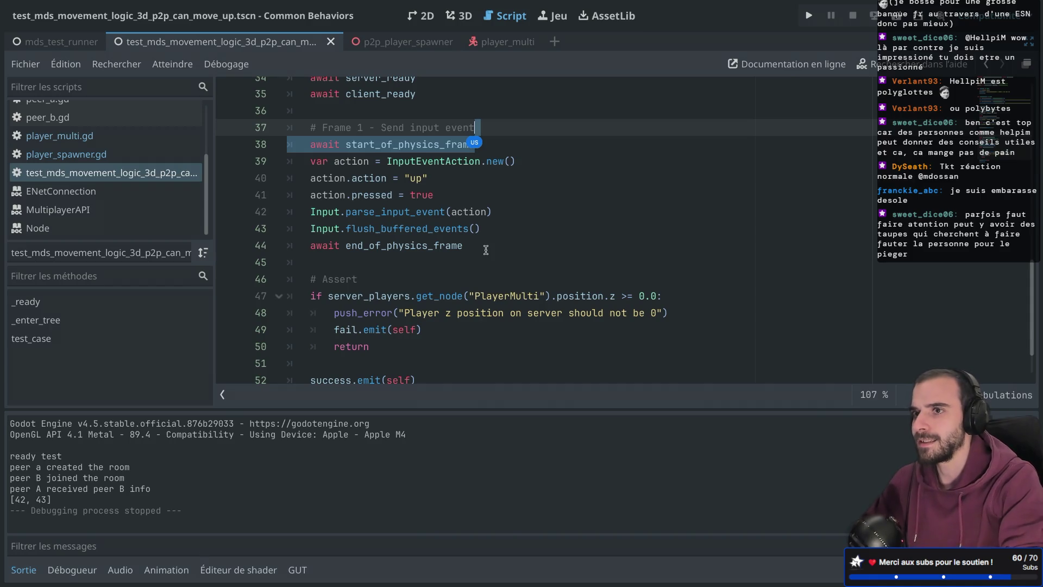
Select and review the Frame 1 comment and its await lines
scroll(545, 296, down, 1)
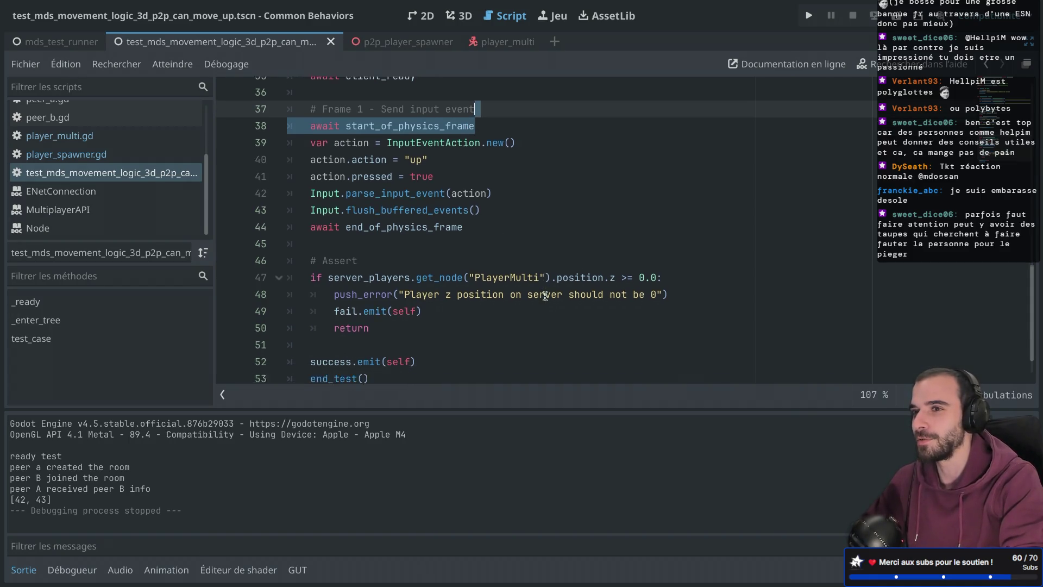
scroll(545, 296, up, 2)
scroll(545, 296, up, 1)
scroll(545, 296, down, 2)
scroll(545, 296, down, 3)
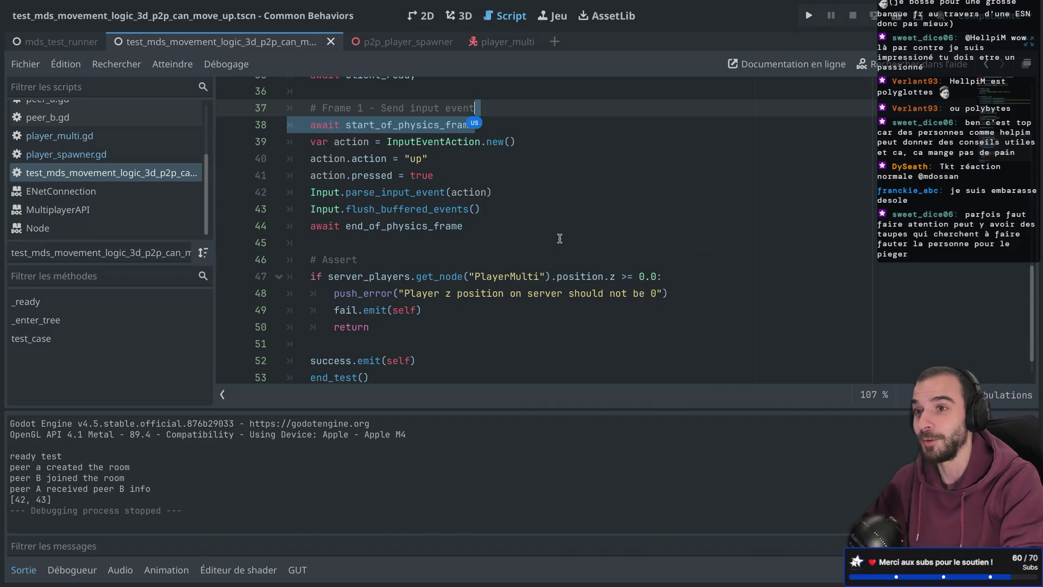
scroll(559, 235, up, 5)
click(486, 239)
drag(487, 241, 494, 206)
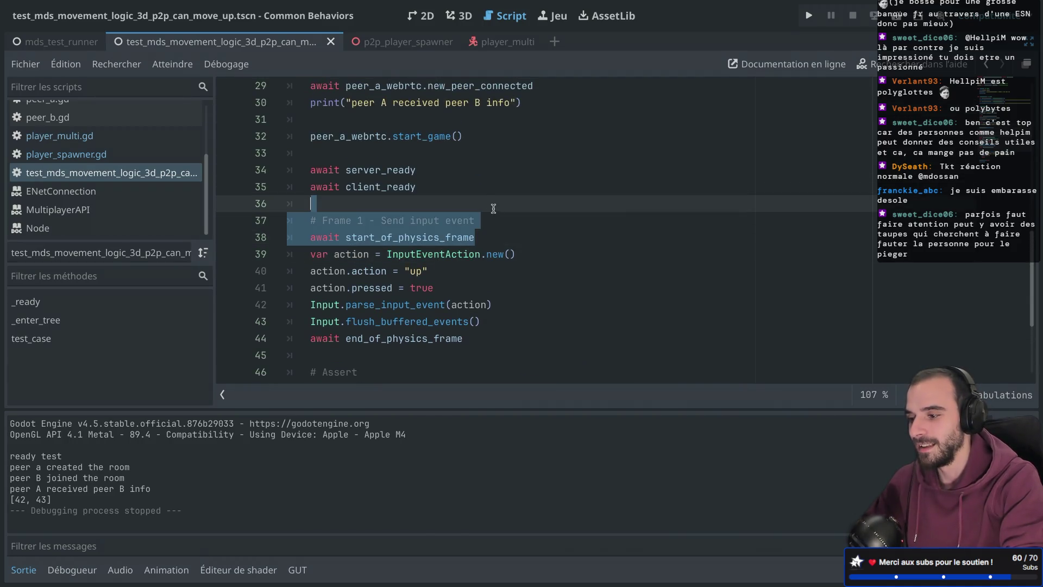
click(502, 230)
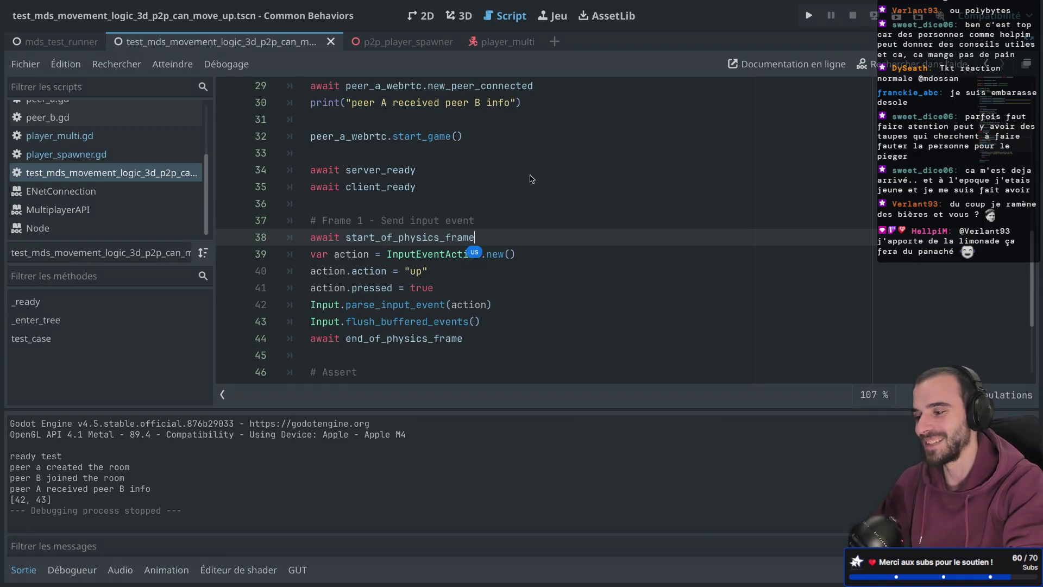
Check the 'up' action name and pressed-true lines, then read the output log
scroll(463, 223, down, 3)
click(446, 223)
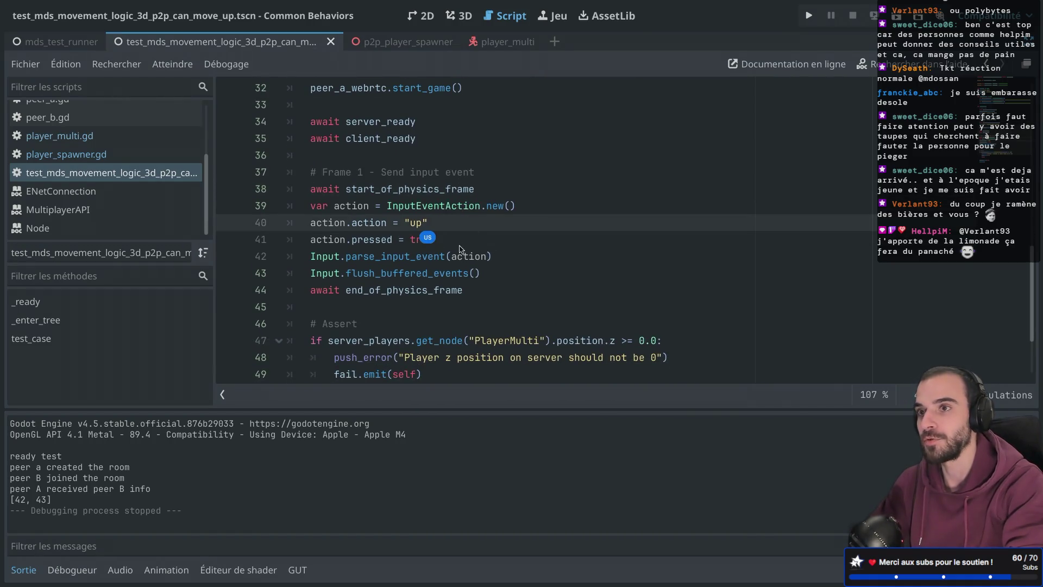
scroll(443, 299, down, 2)
click(460, 195)
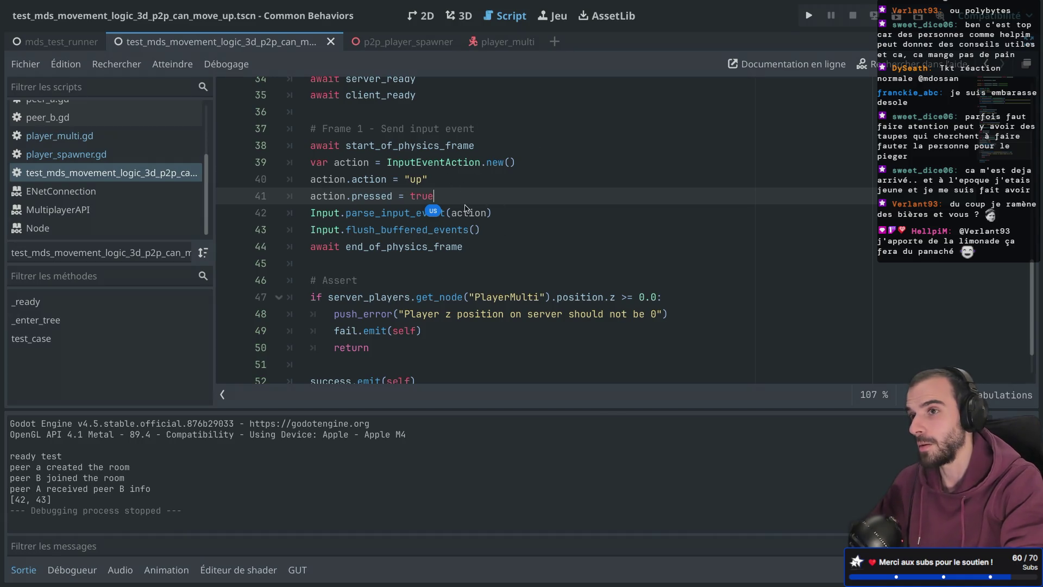
scroll(465, 208, down, 2)
scroll(465, 208, up, 5)
scroll(465, 208, down, 5)
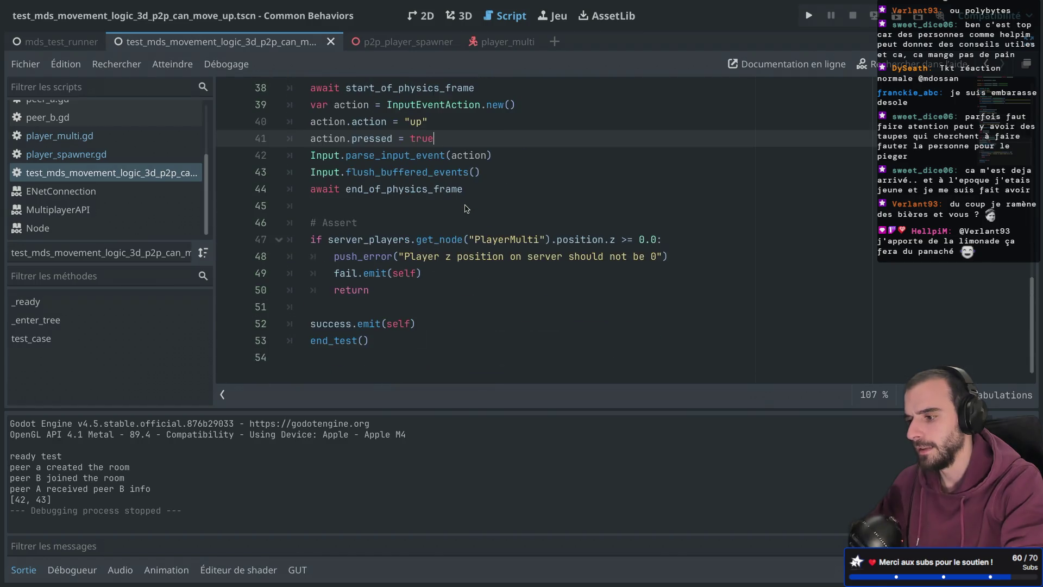
scroll(465, 208, up, 3)
scroll(465, 208, up, 1)
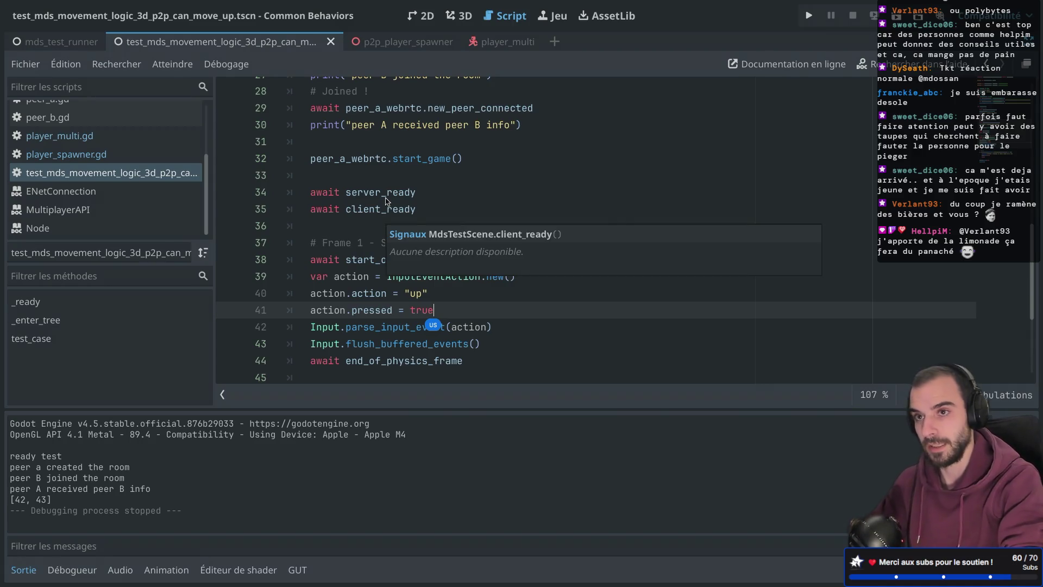
mouse_move(385, 200)
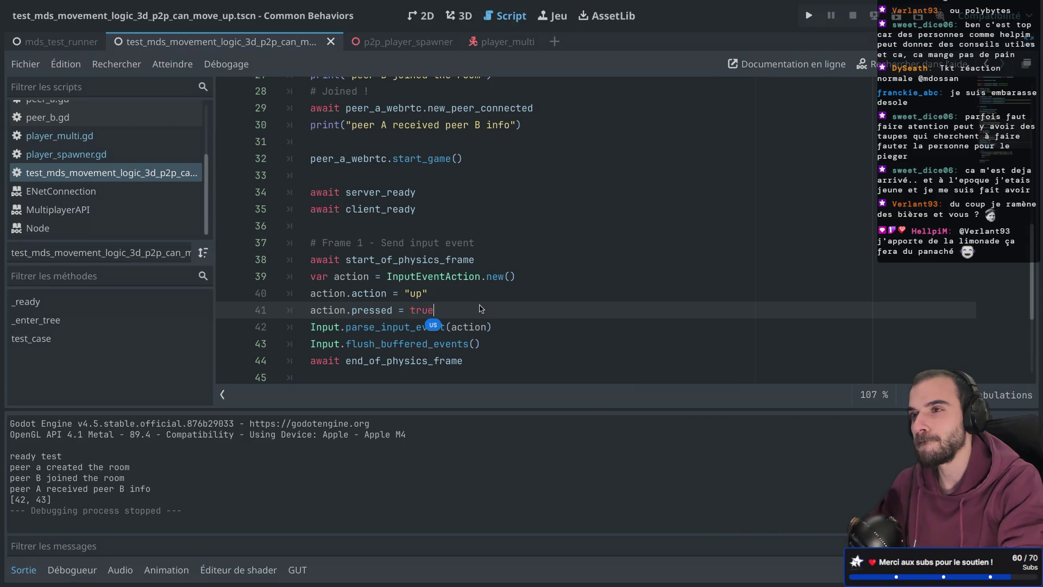
scroll(480, 309, up, 5)
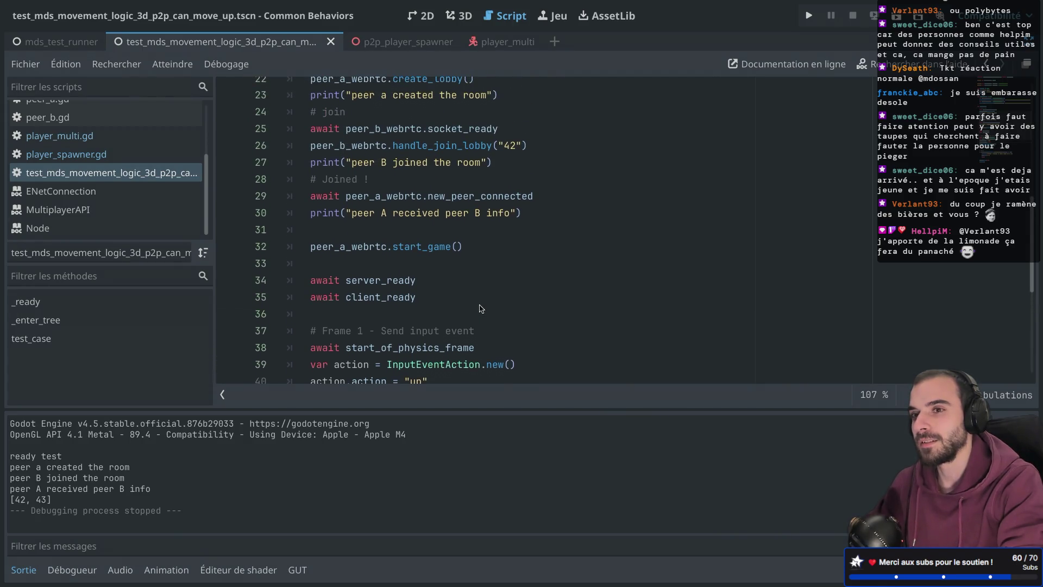
scroll(480, 308, down, 1)
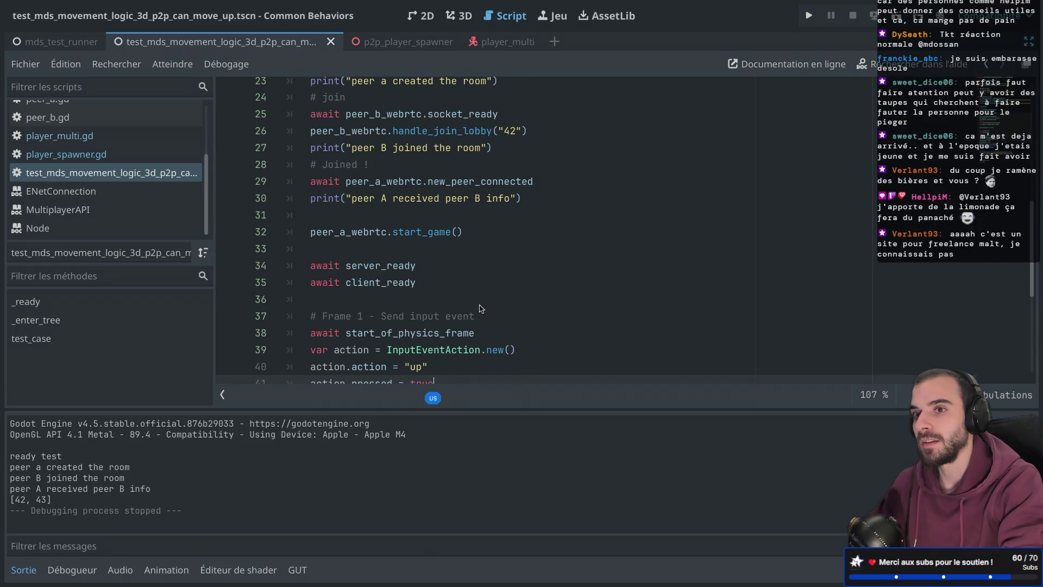
scroll(480, 308, down, 6)
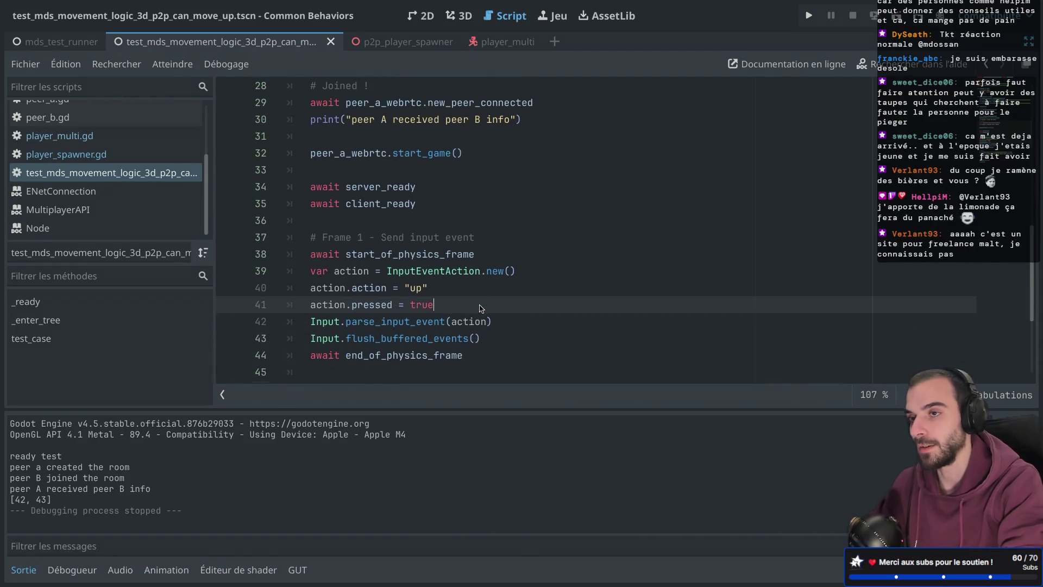
scroll(480, 309, up, 11)
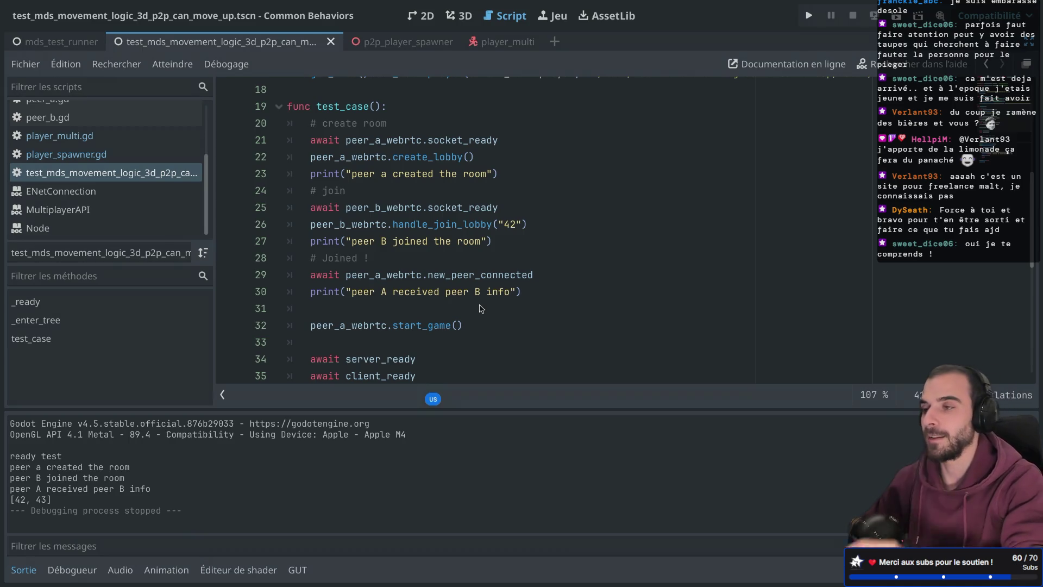
scroll(552, 224, down, 5)
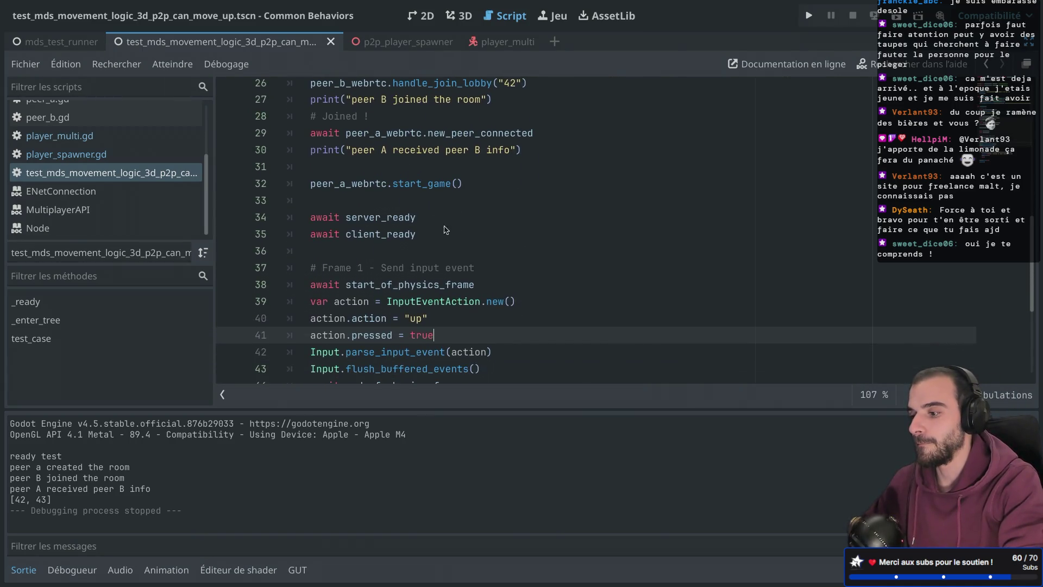
double_click(491, 206)
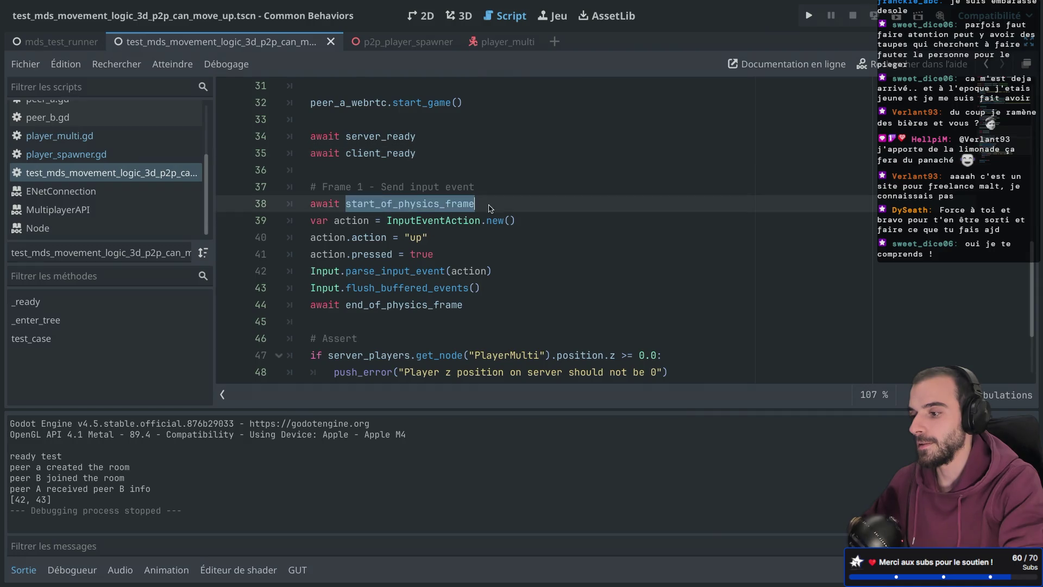
scroll(491, 206, down, 2)
click(468, 232)
click(479, 210)
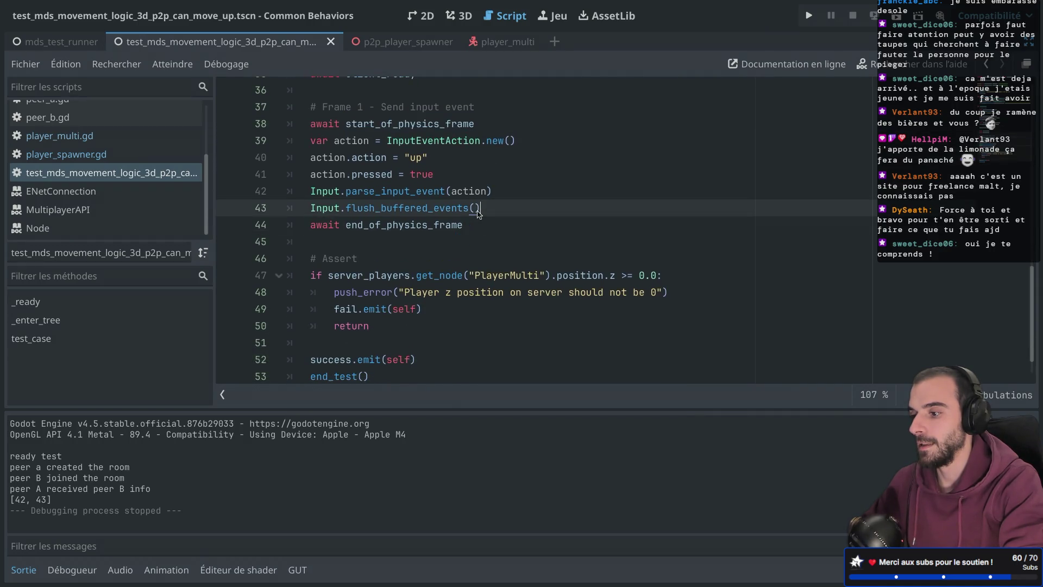
mouse_move(417, 203)
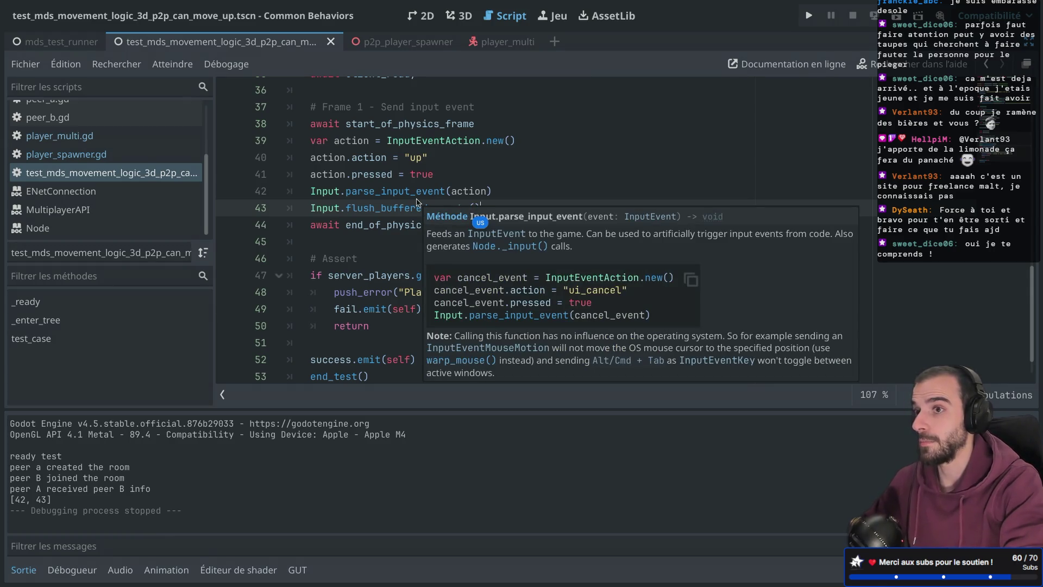
click(429, 160)
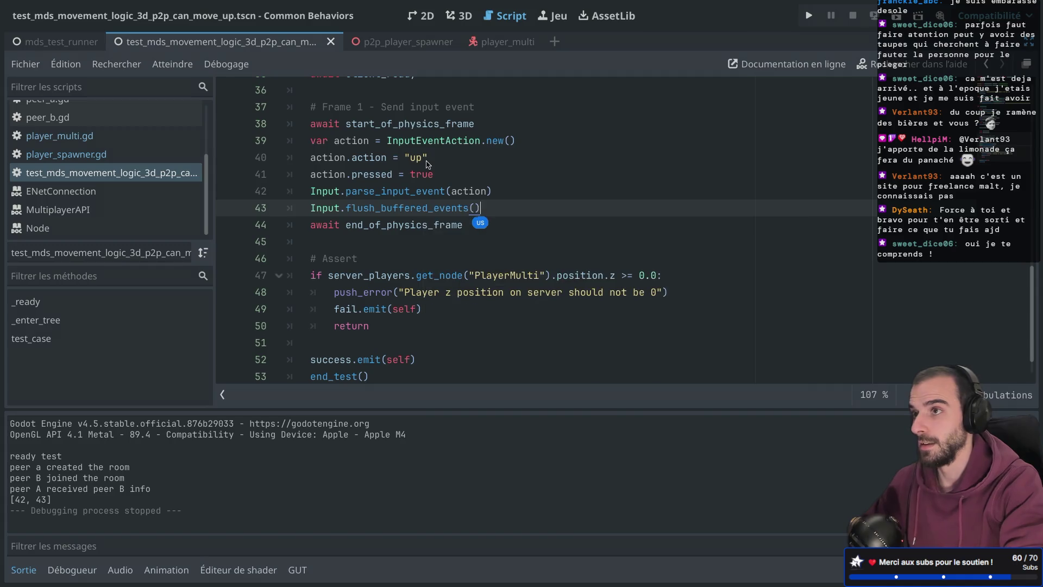
scroll(430, 166, up, 3)
mouse_move(448, 194)
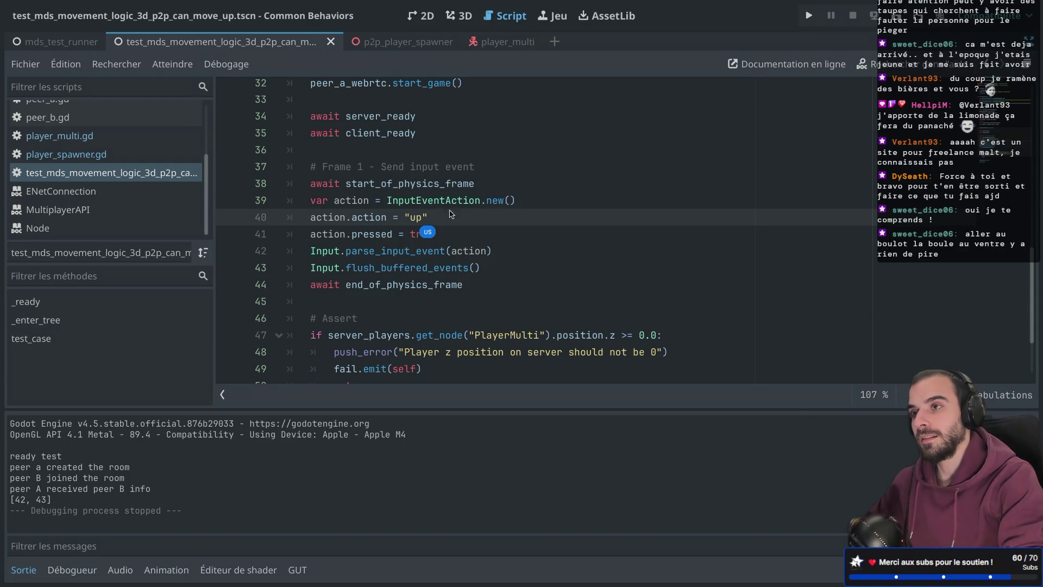
drag(454, 222, 472, 206)
Review the start_game() call, adding and then removing a blank line after it
click(469, 227)
scroll(470, 228, up, 3)
click(469, 228)
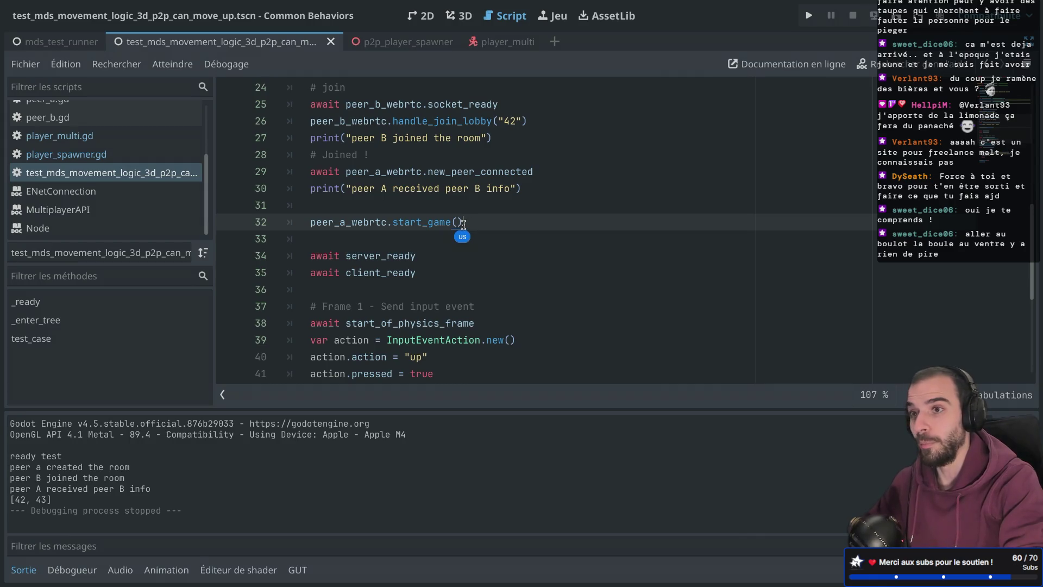
click(412, 206)
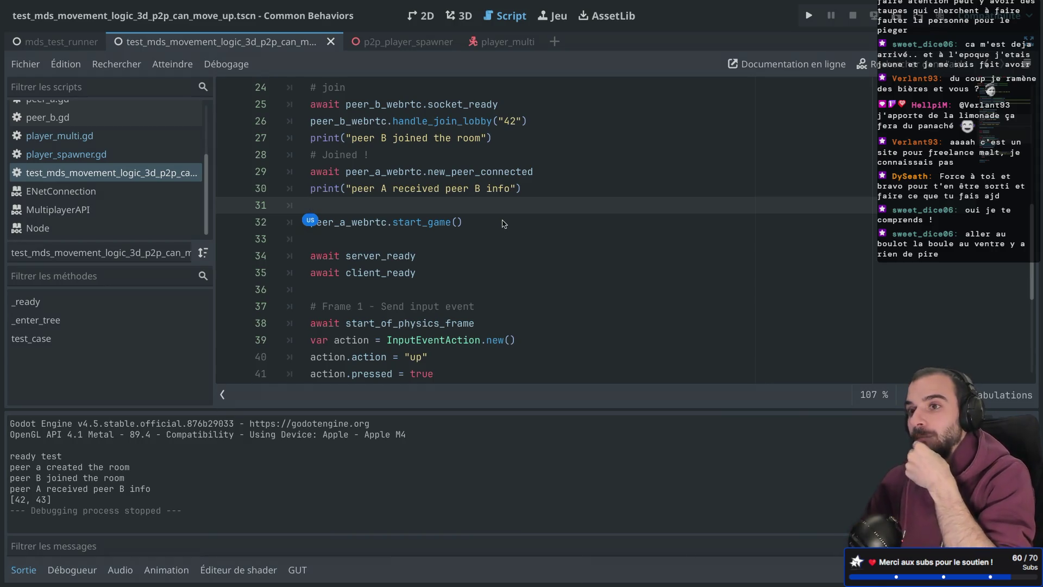
click(493, 223)
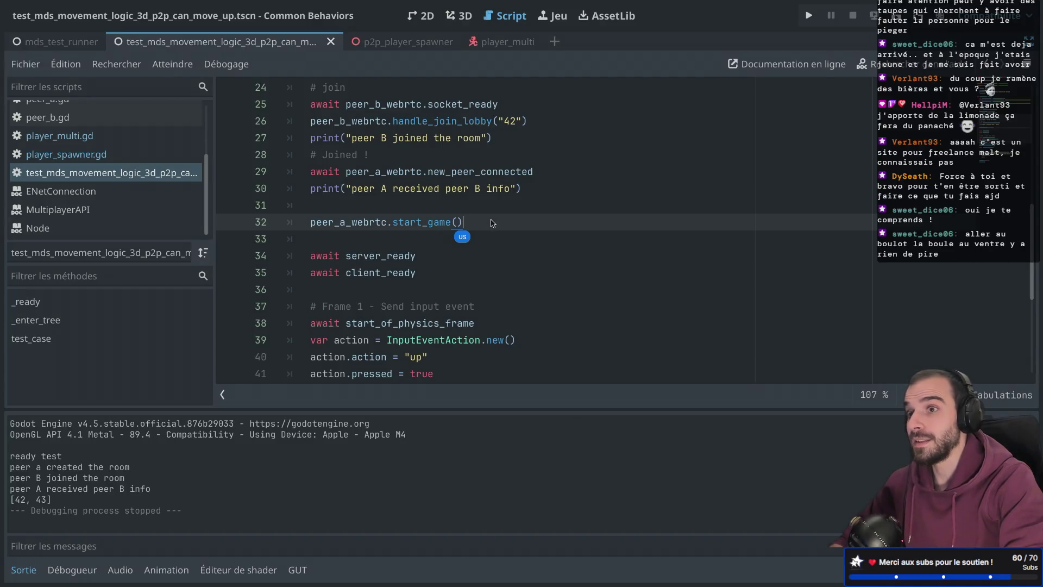
key(Return)
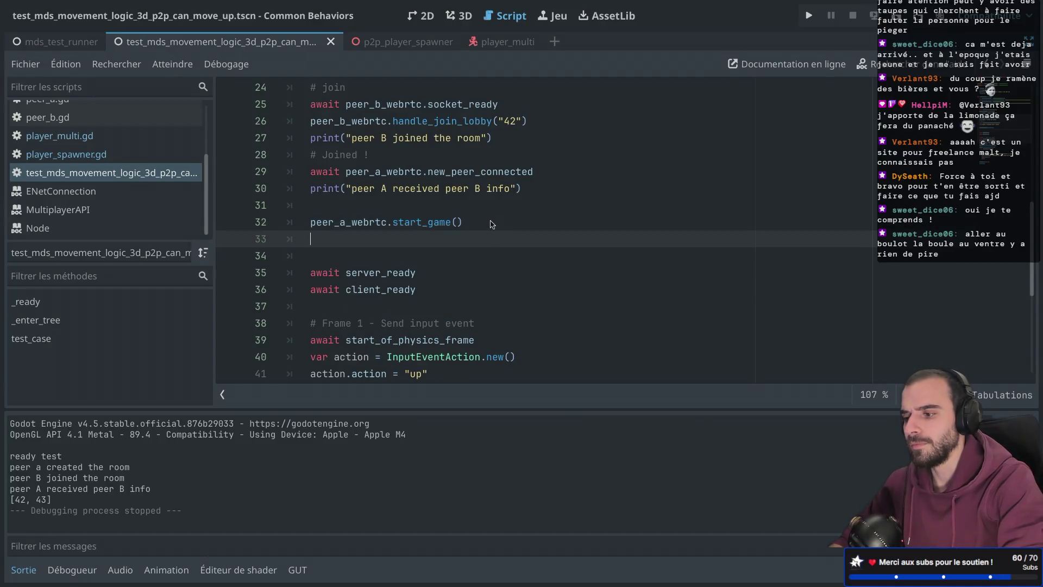
key(BackSpace)
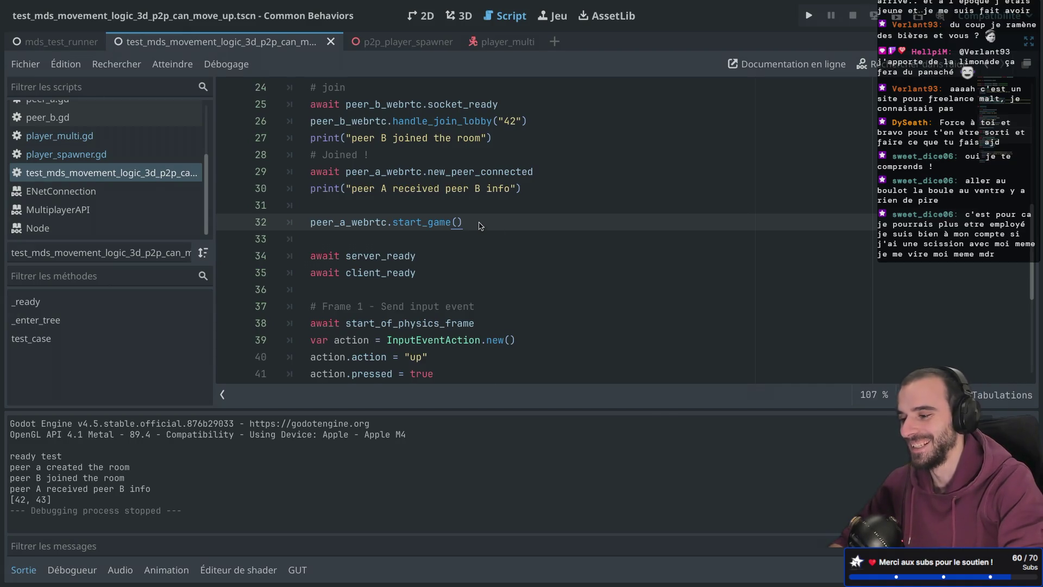
Restore the Scene, Inspector and FileSystem docks and widen the code area beside the script list
scroll(480, 226, down, 2)
key(ctrl+shift+F11)
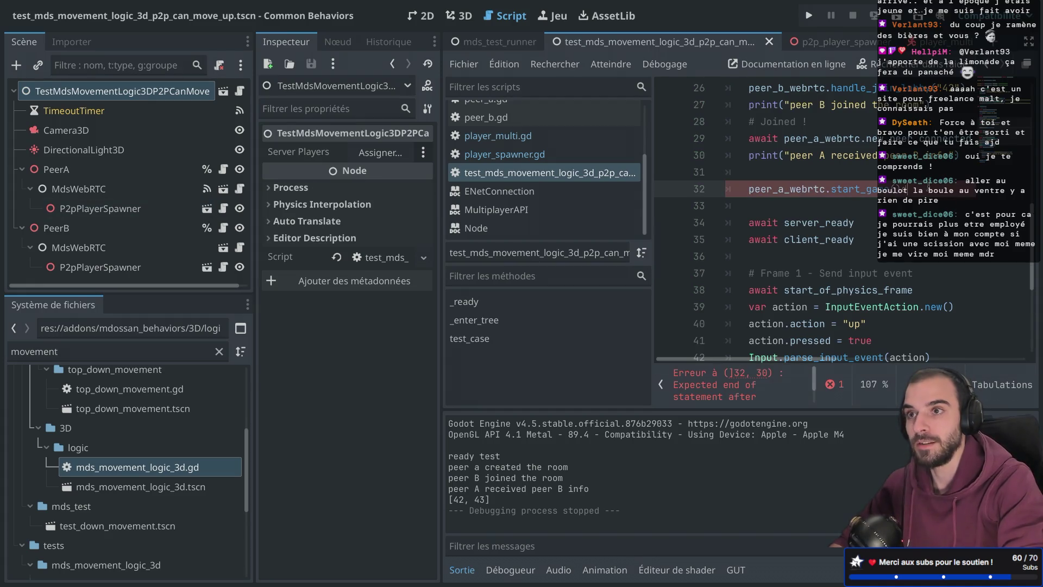
key(ctrl+super+d)
key(ctrl+super+d)
key(ctrl+super+d)
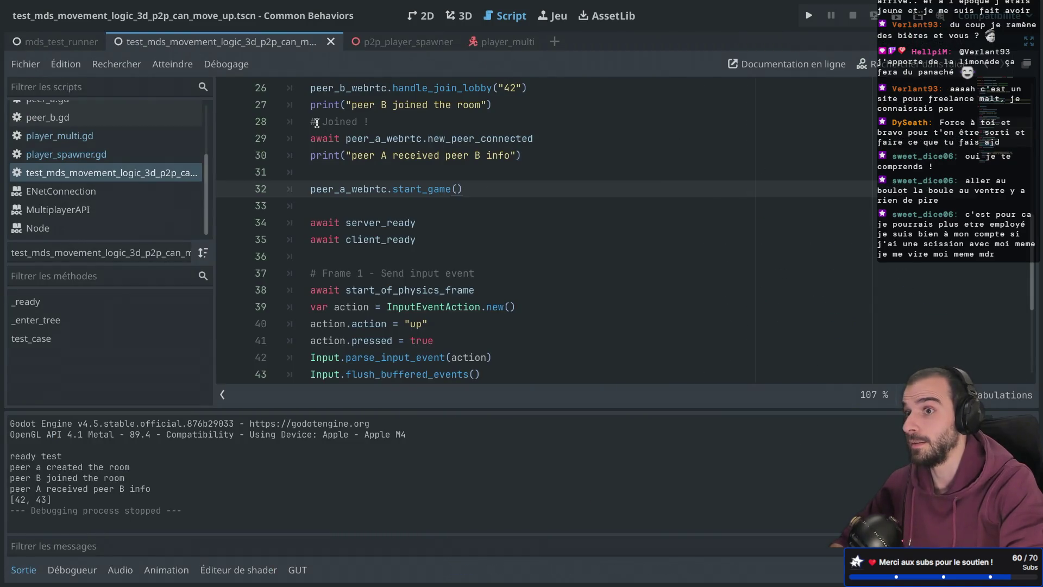
key(ctrl+super+d)
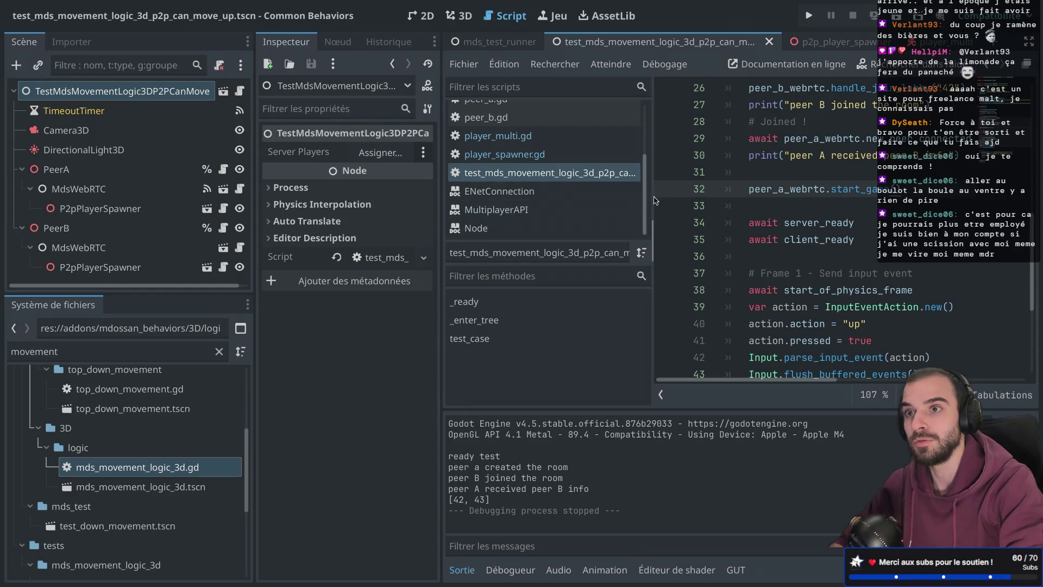
drag(655, 200, 559, 204)
Widen the Inspector panel, then narrow the Scene tree panel to give the script more room
drag(440, 198, 463, 198)
drag(253, 194, 290, 192)
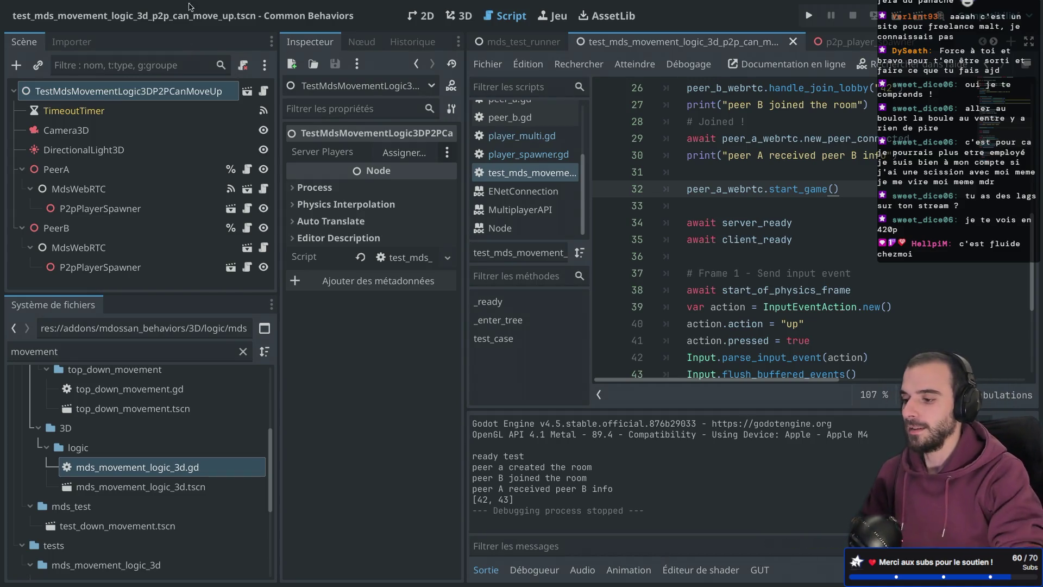
drag(277, 173, 195, 175)
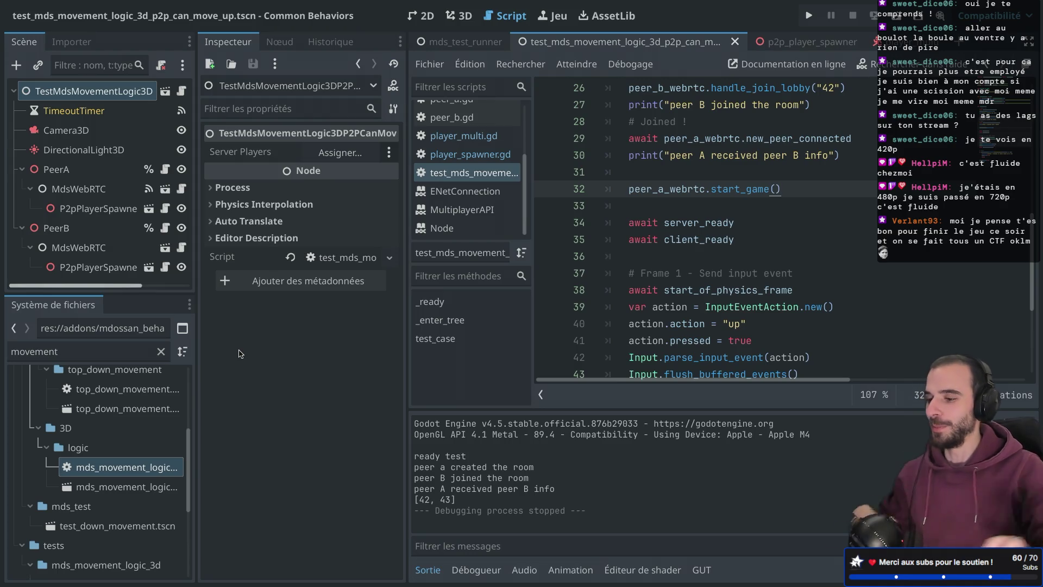
Select PeerB's MdsWebRTC and P2pPlayerSpawner nodes, widen the Scene tree, and open p2p_player_spawner.gd
click(714, 164)
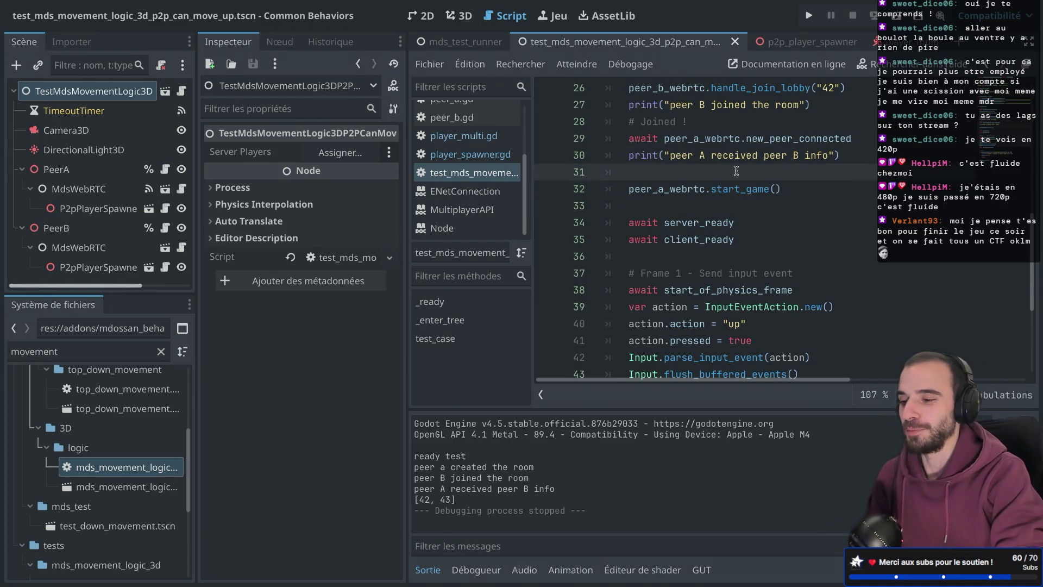
scroll(714, 165, down, 2)
scroll(722, 168, up, 3)
scroll(727, 169, down, 2)
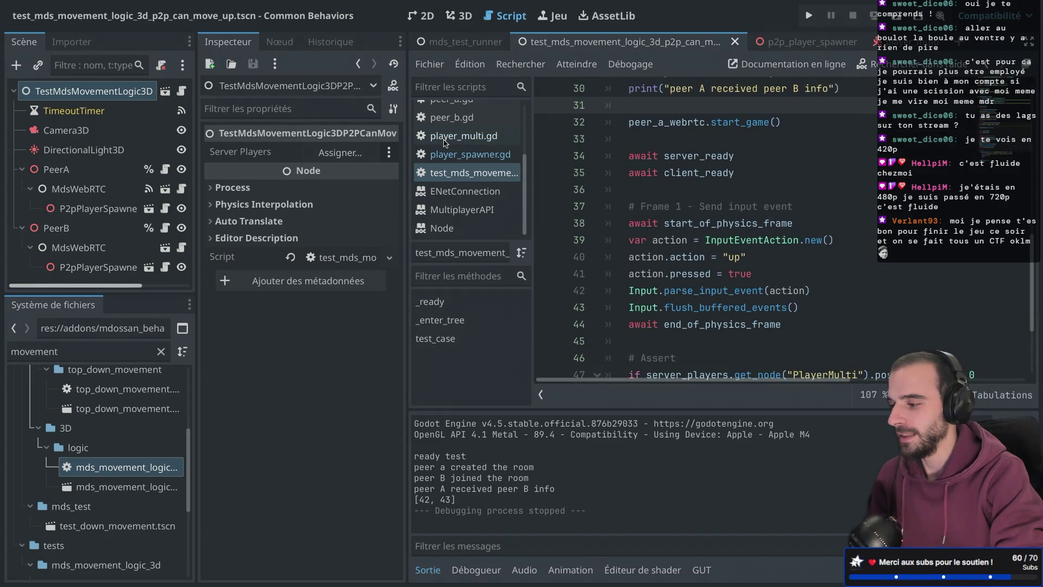
click(98, 248)
click(106, 265)
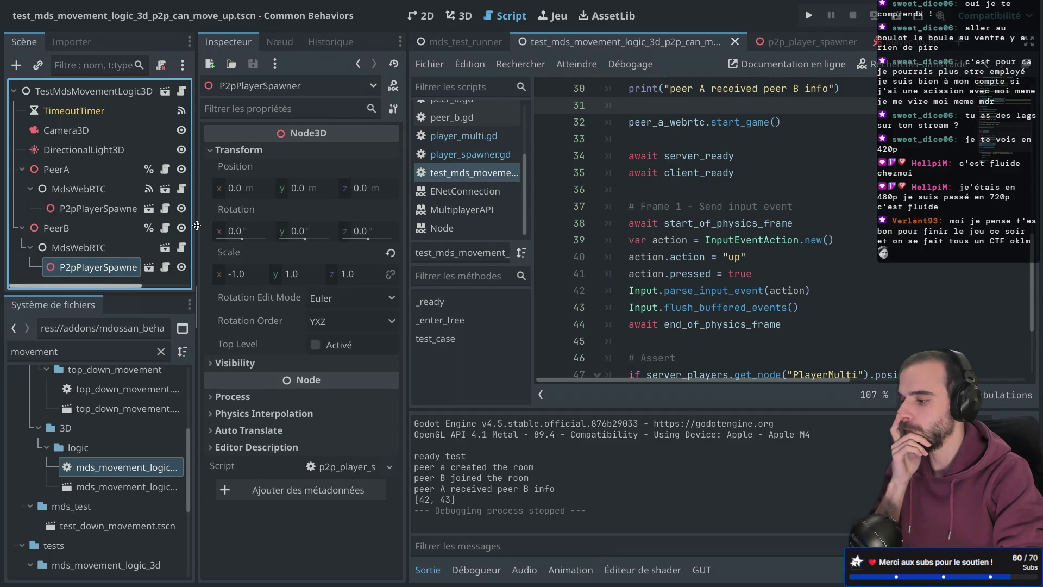
drag(195, 227, 239, 226)
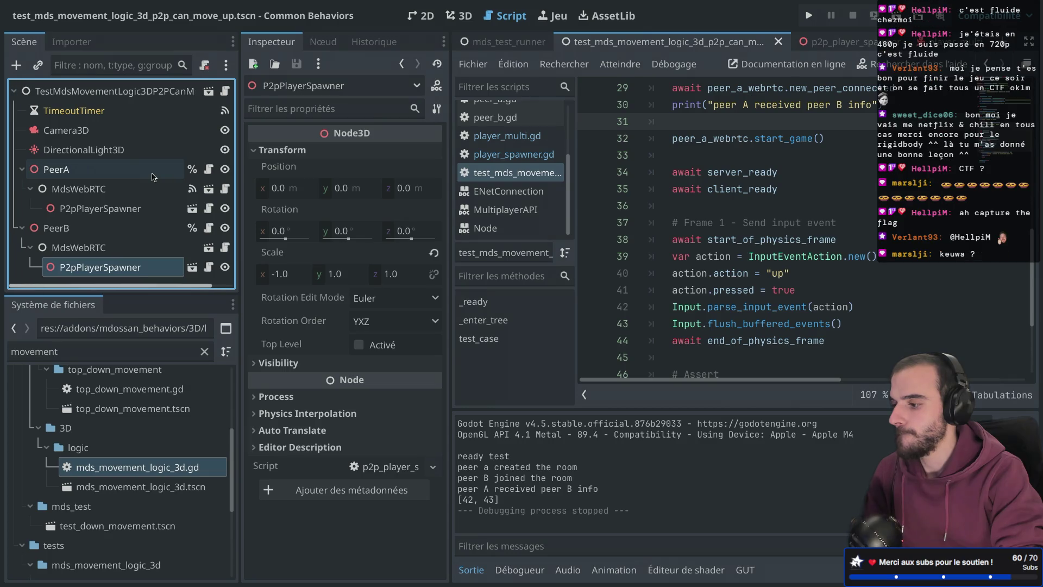
click(209, 267)
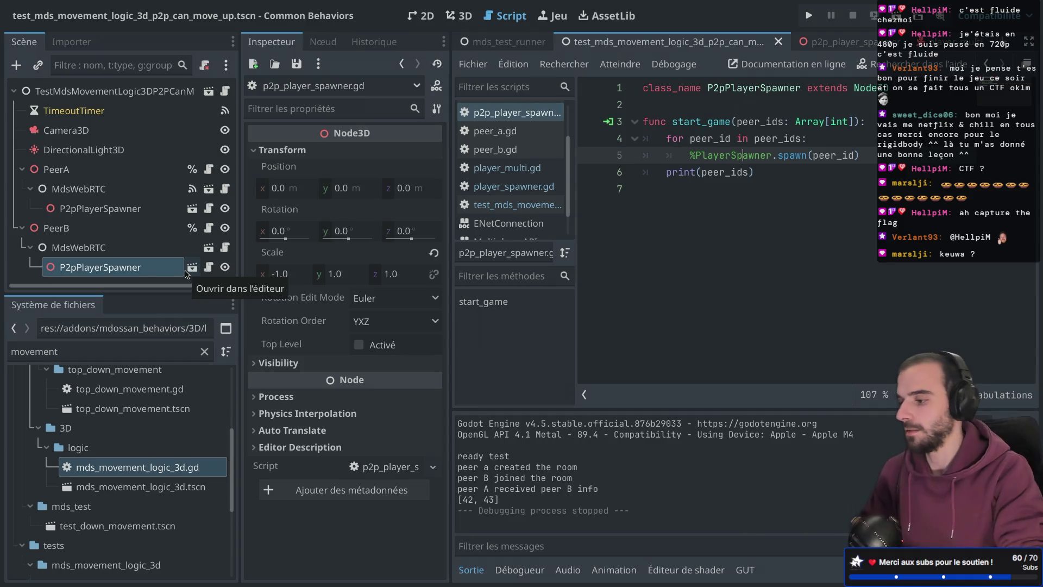
Enable Editable Children on PeerB's P2pPlayerSpawner to expose its PlayerSpawner and Players nodes
right_click(145, 269)
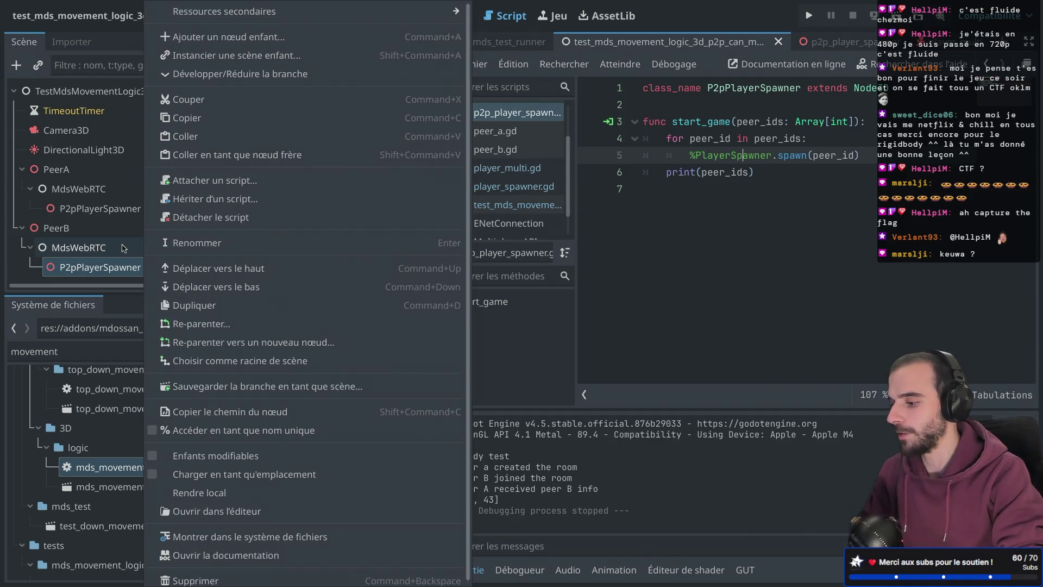
scroll(239, 337, down, 1)
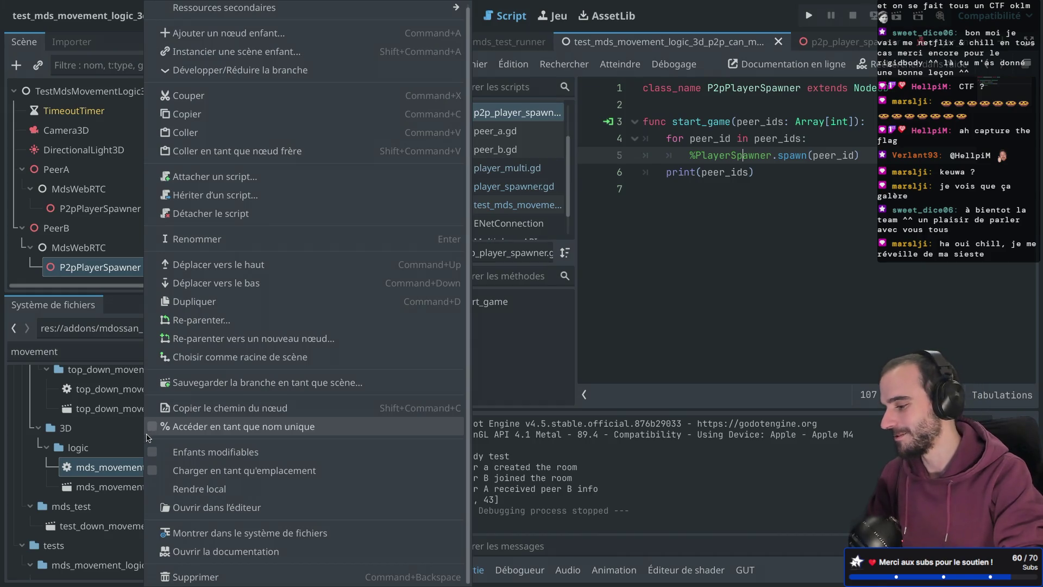
click(167, 407)
right_click(93, 269)
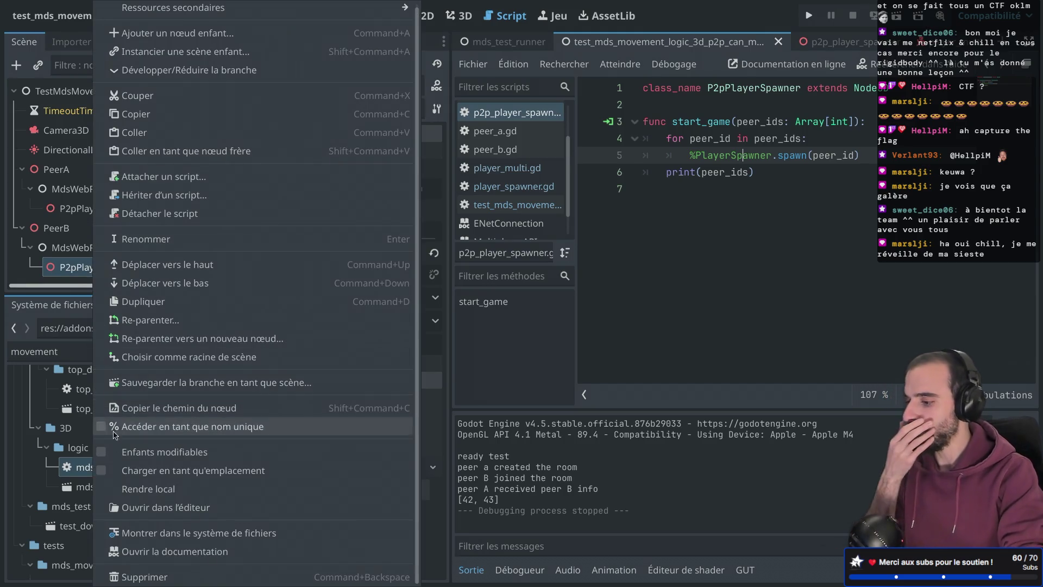
click(147, 451)
scroll(138, 246, down, 1)
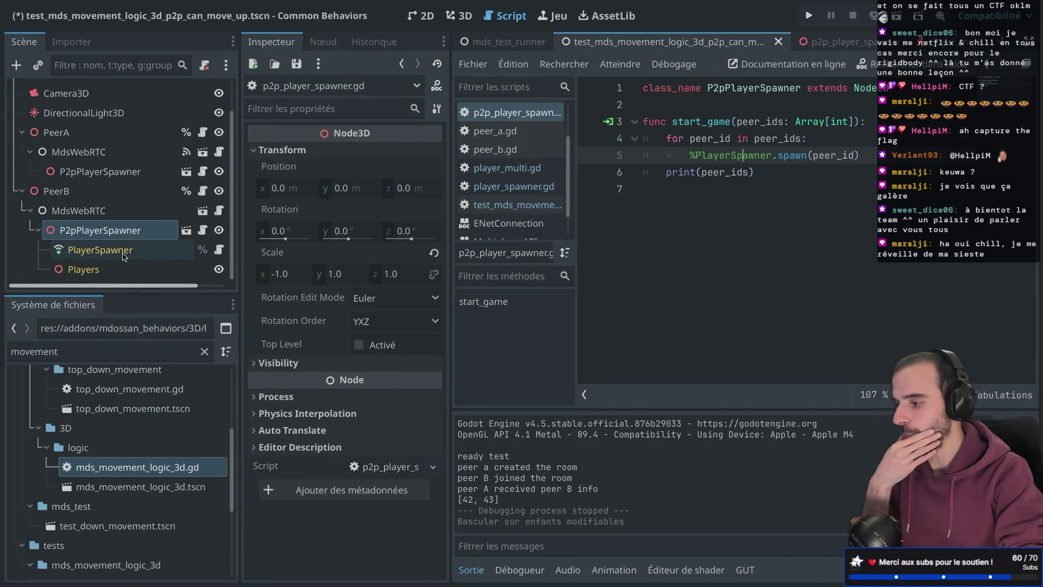
Show PlayerSpawner's signals, opening then cancelling the Connect dialog for spawned(node: Node)
right_click(118, 256)
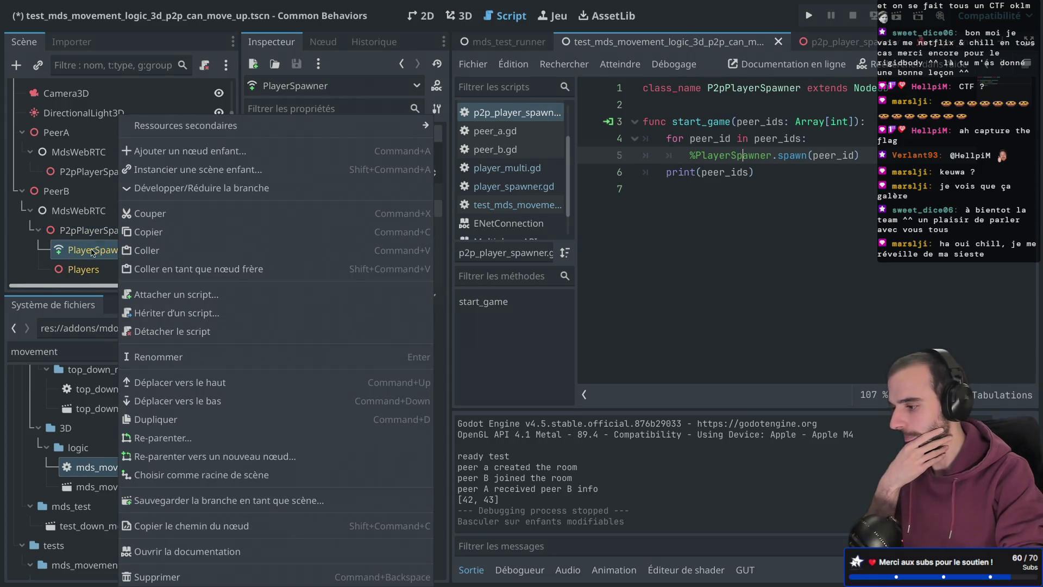
key(Escape)
click(322, 42)
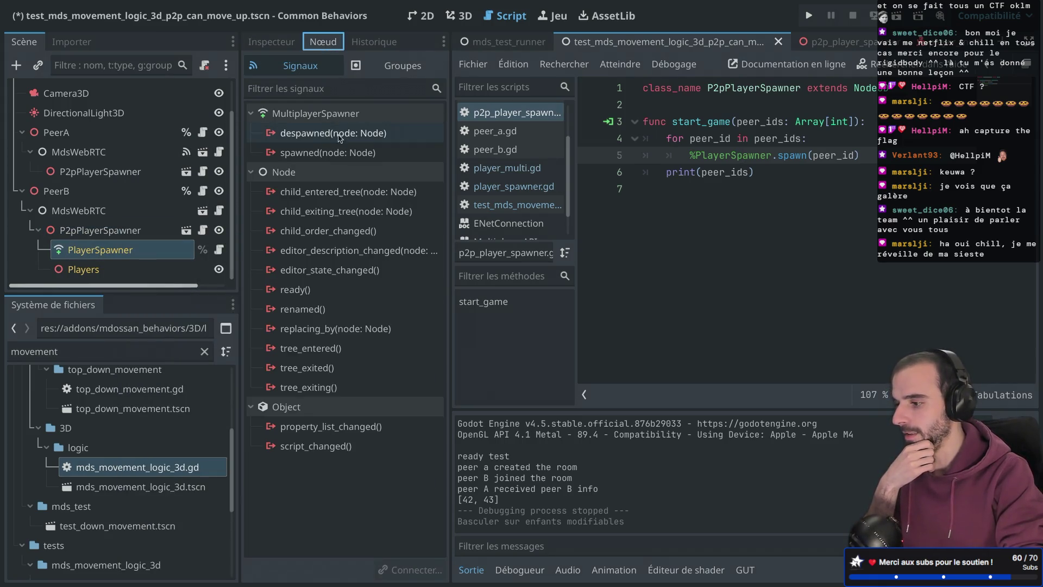
mouse_move(324, 156)
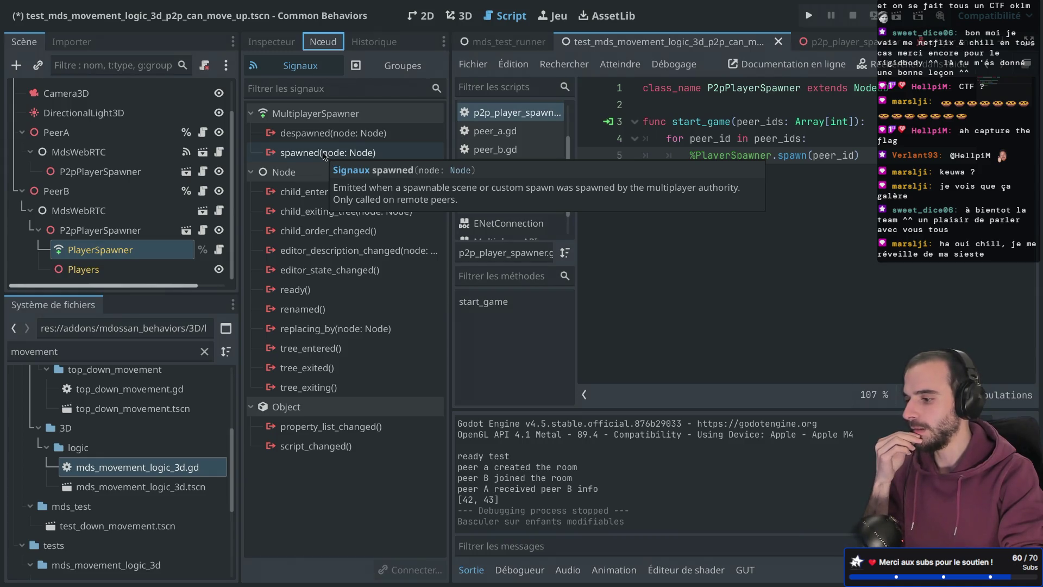
double_click(325, 152)
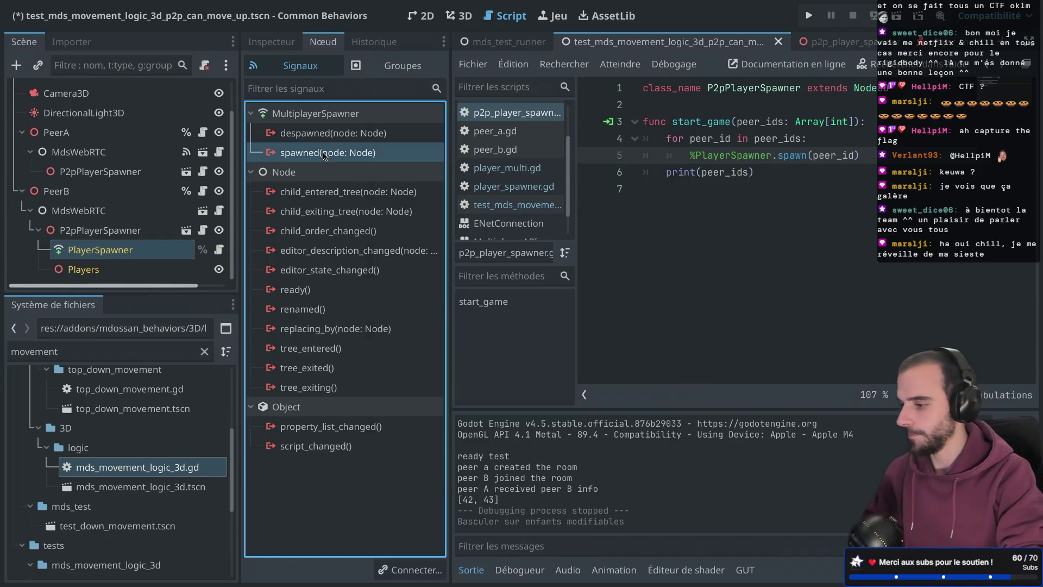
scroll(544, 261, up, 3)
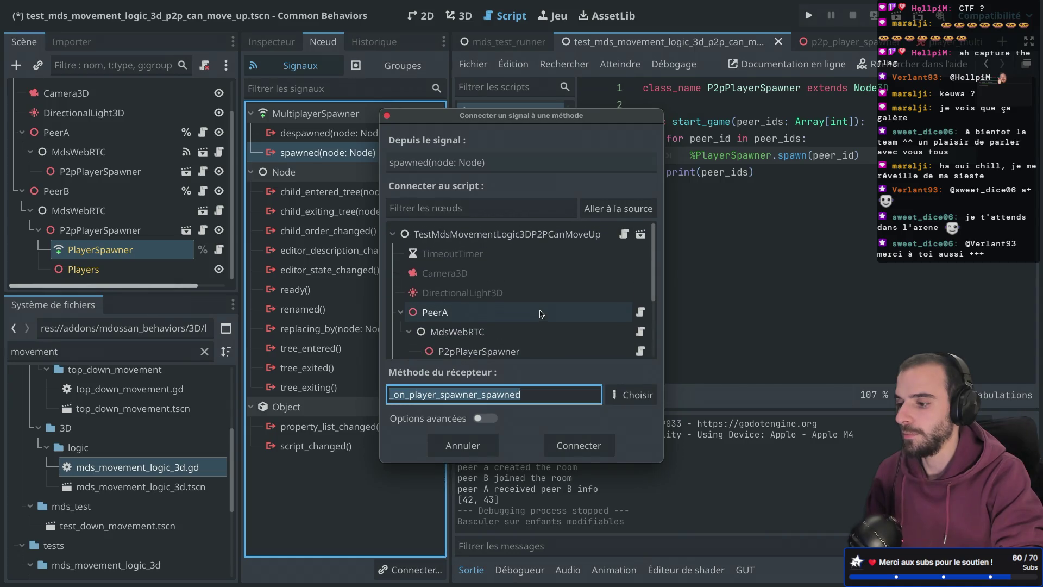
scroll(541, 313, down, 3)
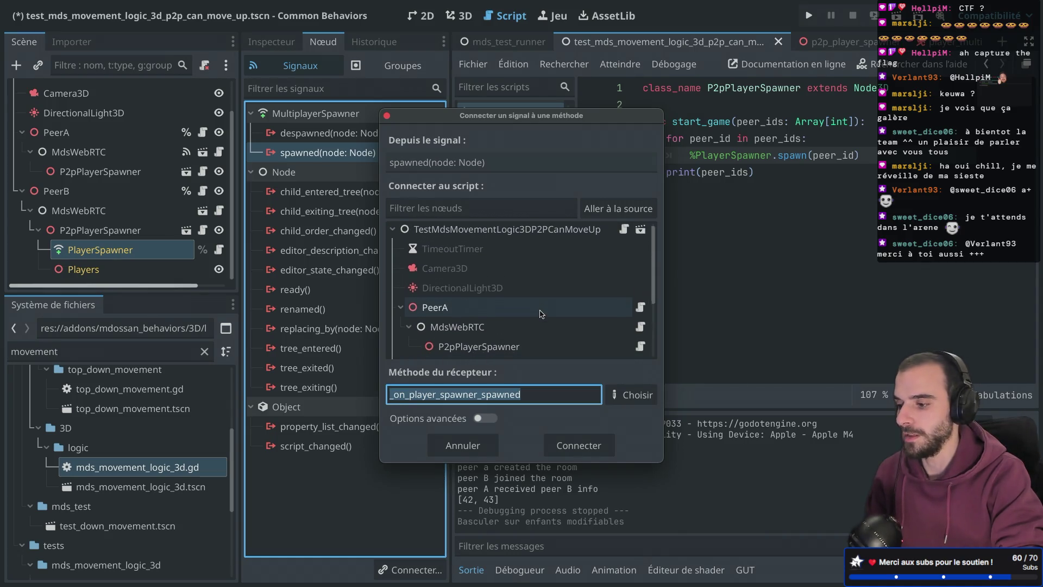
scroll(541, 313, up, 3)
scroll(541, 313, down, 3)
scroll(540, 311, up, 3)
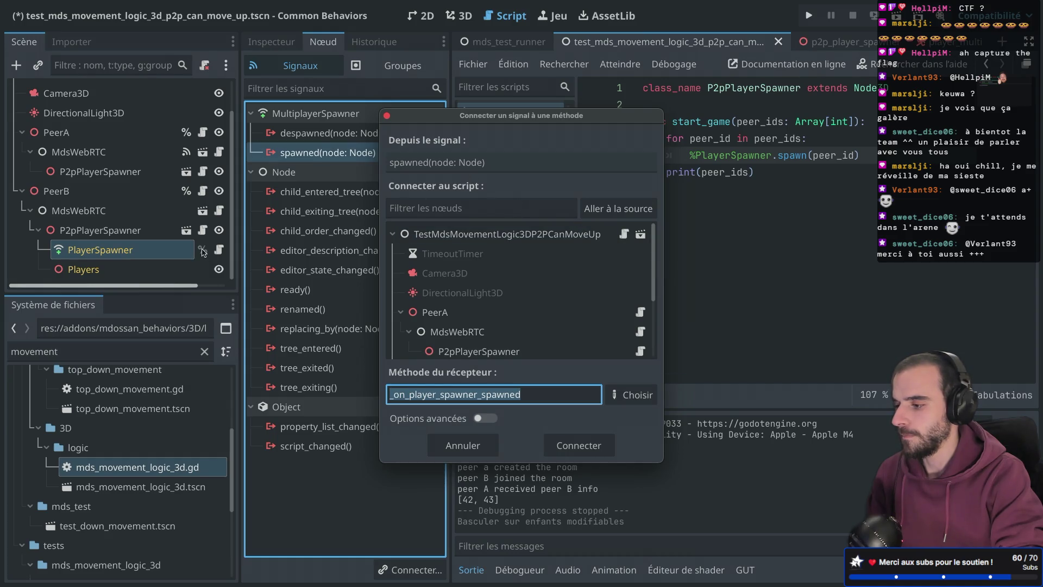
click(386, 115)
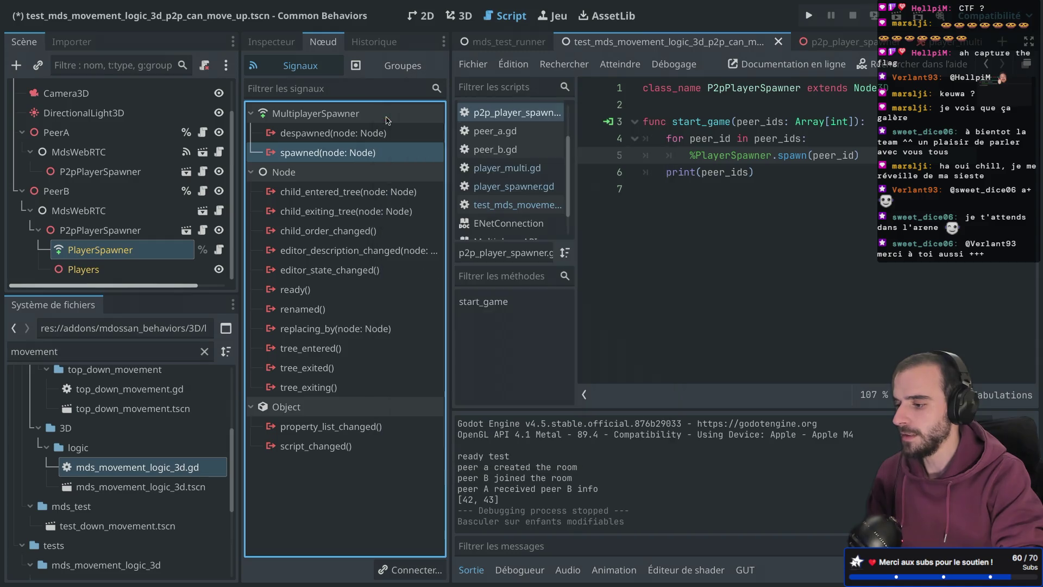
Widen the Scene tree panel and save the move-up test scene with Ctrl+S
right_click(180, 256)
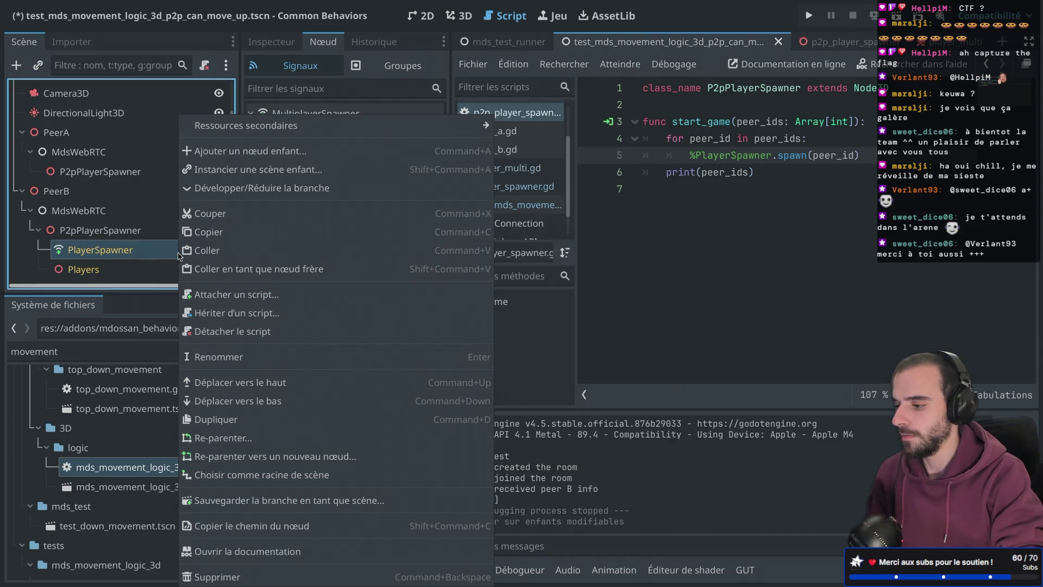
key(Escape)
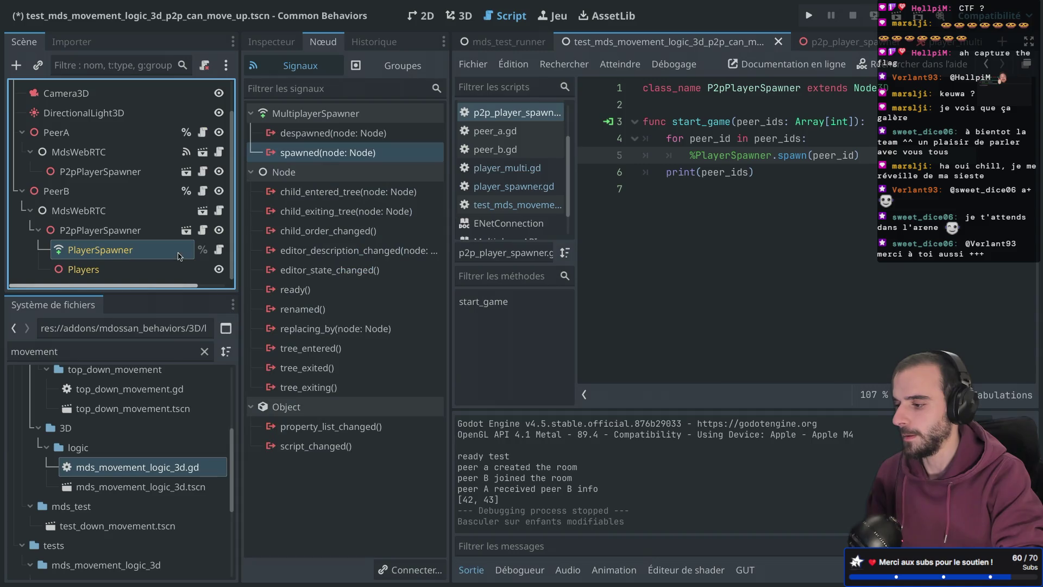
scroll(158, 247, up, 2)
scroll(157, 247, down, 2)
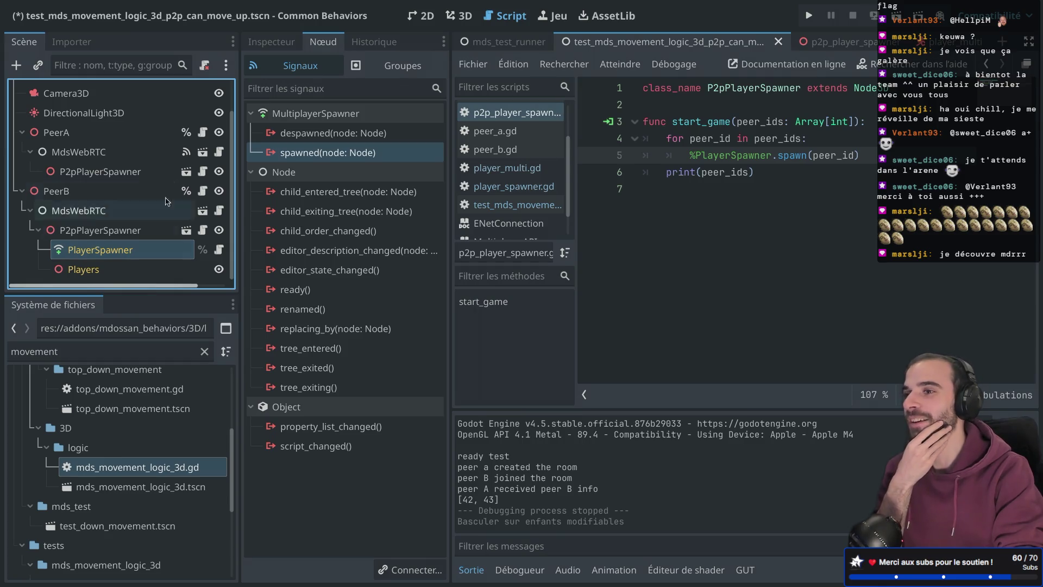
scroll(148, 210, up, 2)
scroll(147, 214, down, 2)
scroll(148, 217, up, 2)
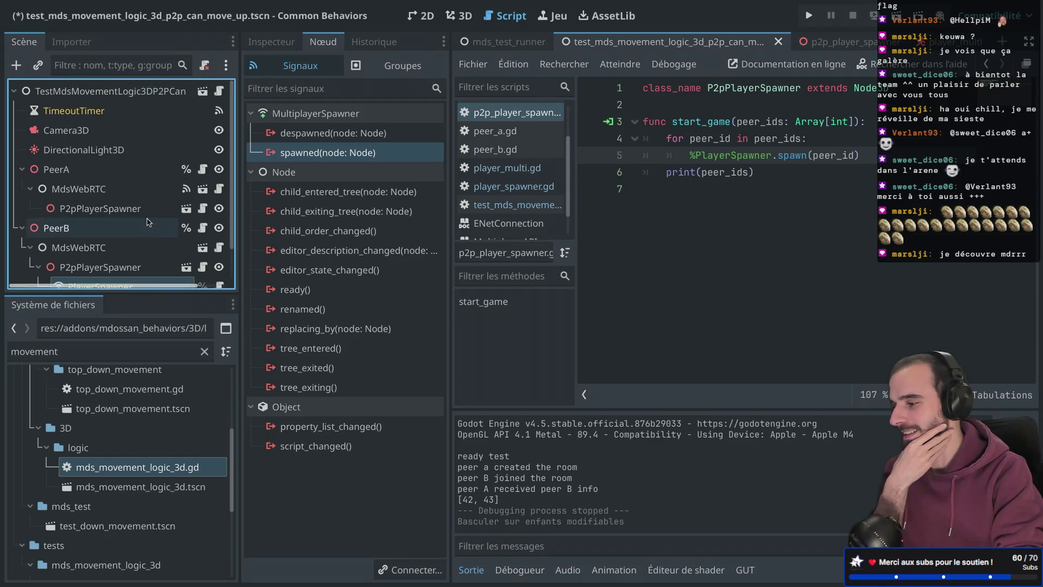
drag(238, 161, 254, 162)
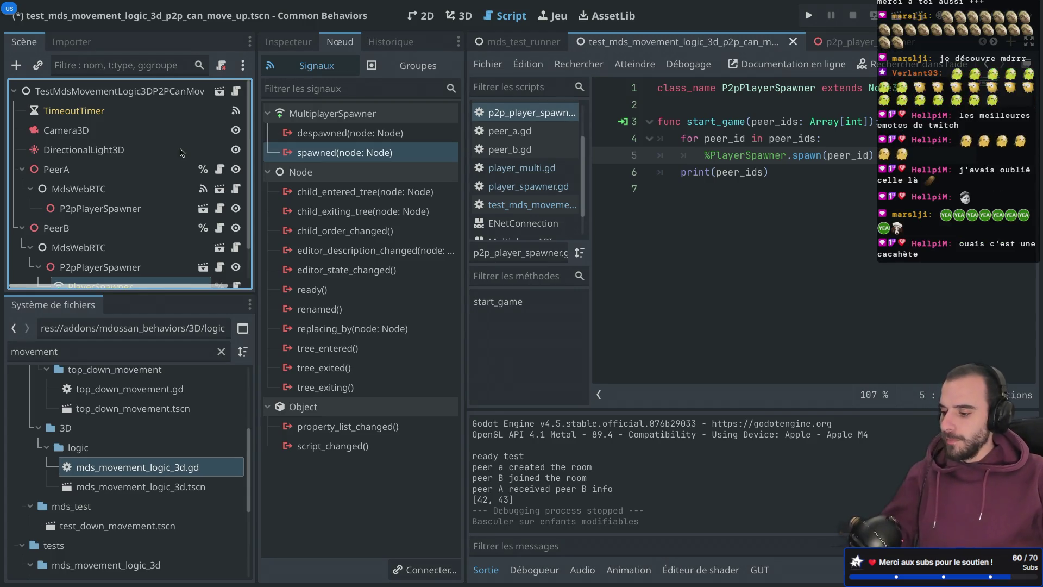
key(XF86MonBrightnessUp)
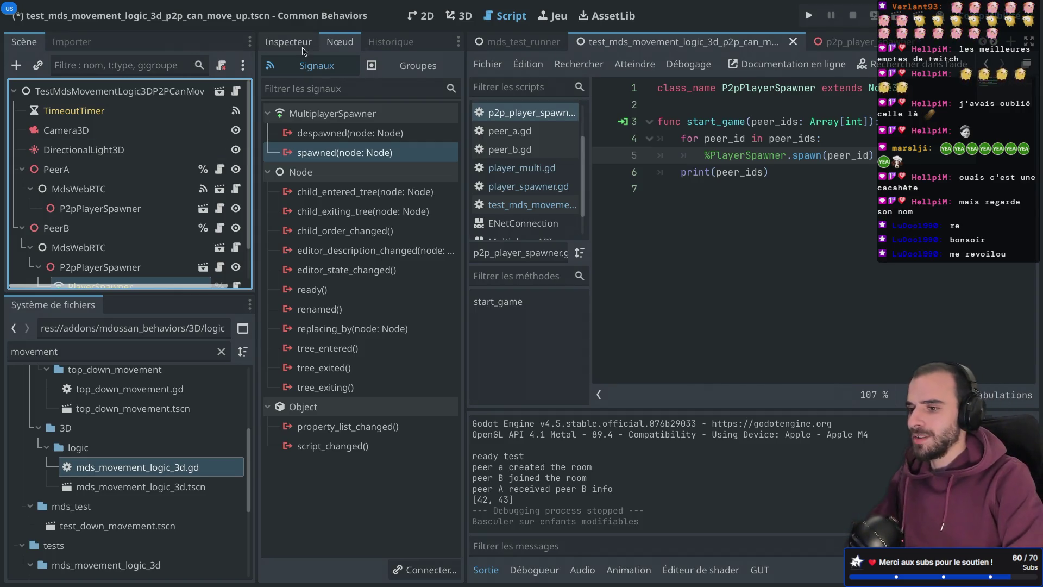
key(ctrl+s)
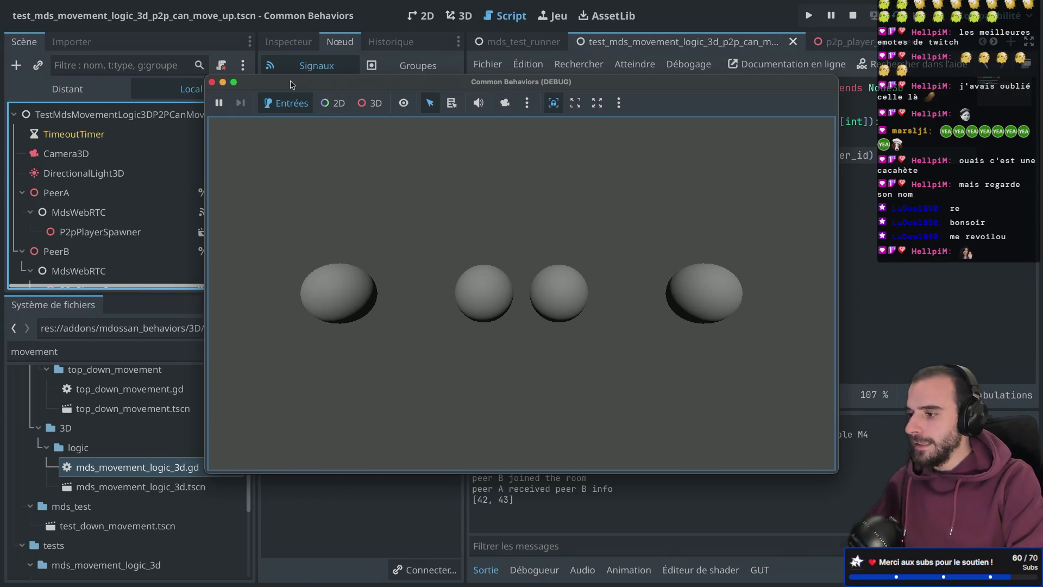
In the remote scene tree, inspect PeerA's Players node and its first PlayerMulti (authority 42)
drag(291, 85, 472, 113)
click(65, 96)
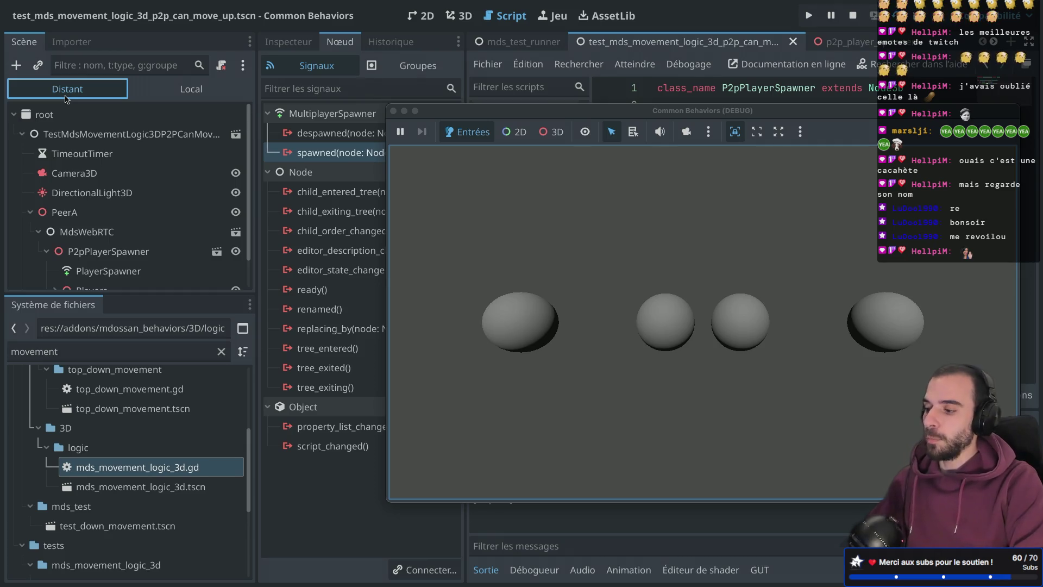
scroll(62, 244, down, 1)
click(60, 259)
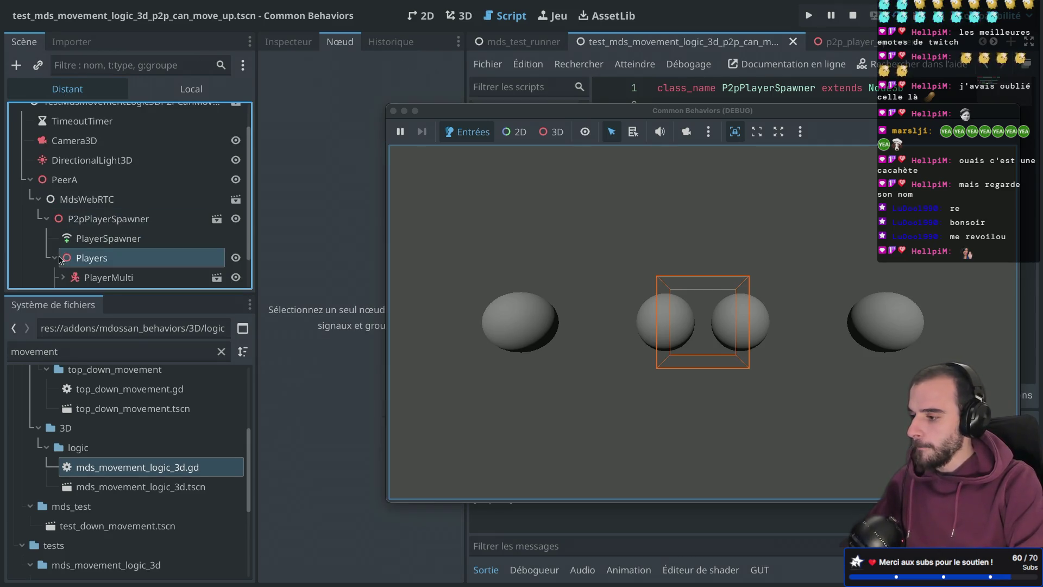
scroll(87, 234, down, 1)
click(120, 242)
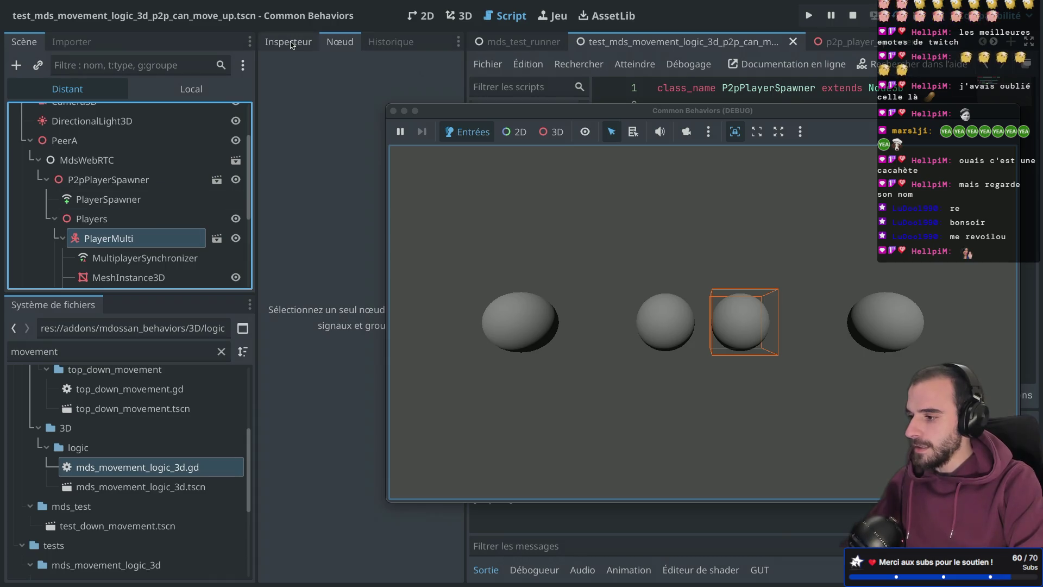
click(288, 42)
Confirm PlayerMulti2 has multiplayer authority 43, then close the running game
drag(449, 108, 569, 110)
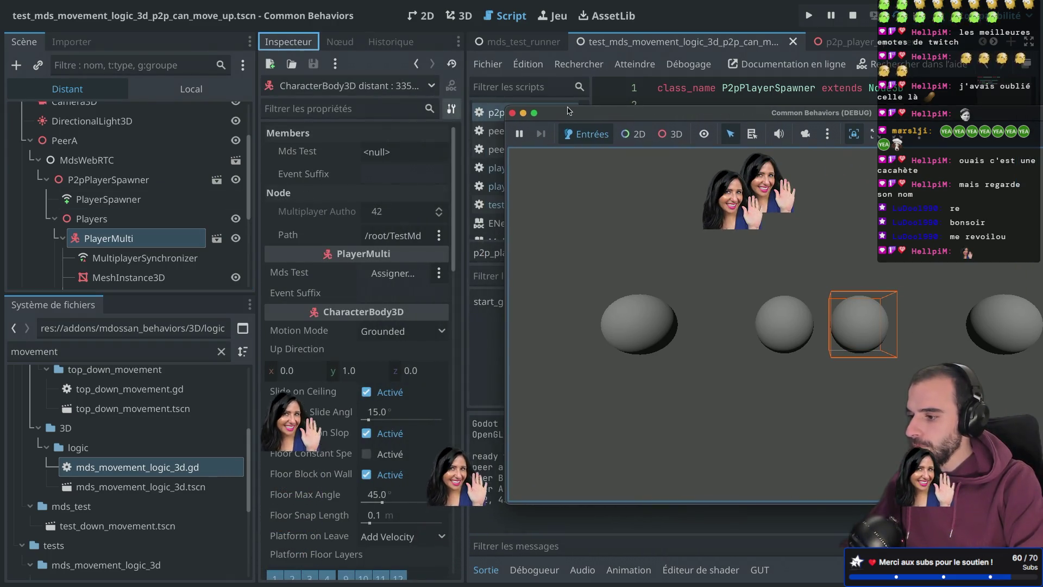
scroll(130, 217, down, 3)
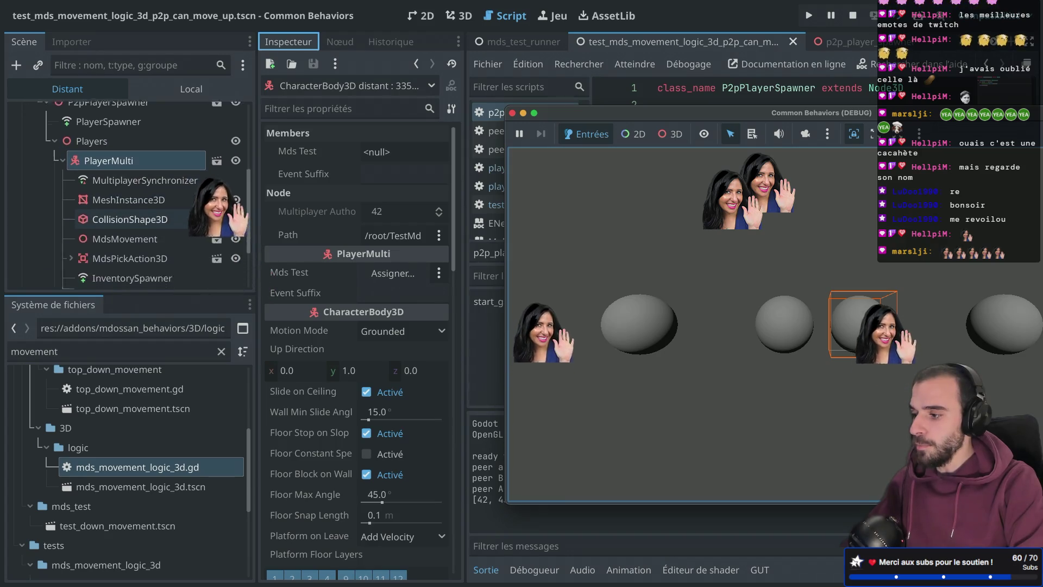
scroll(130, 217, down, 4)
click(111, 258)
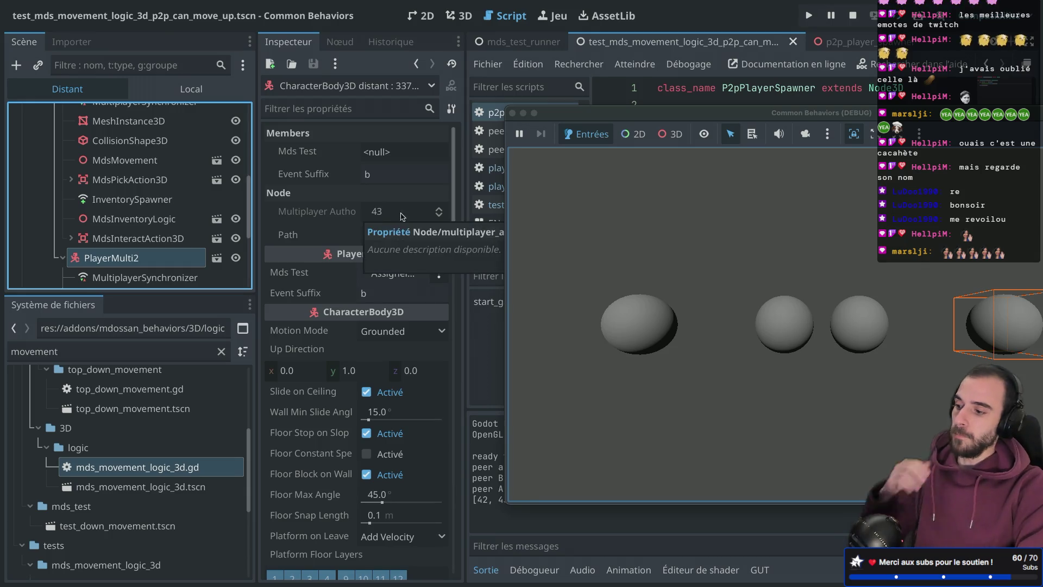
drag(760, 112, 493, 117)
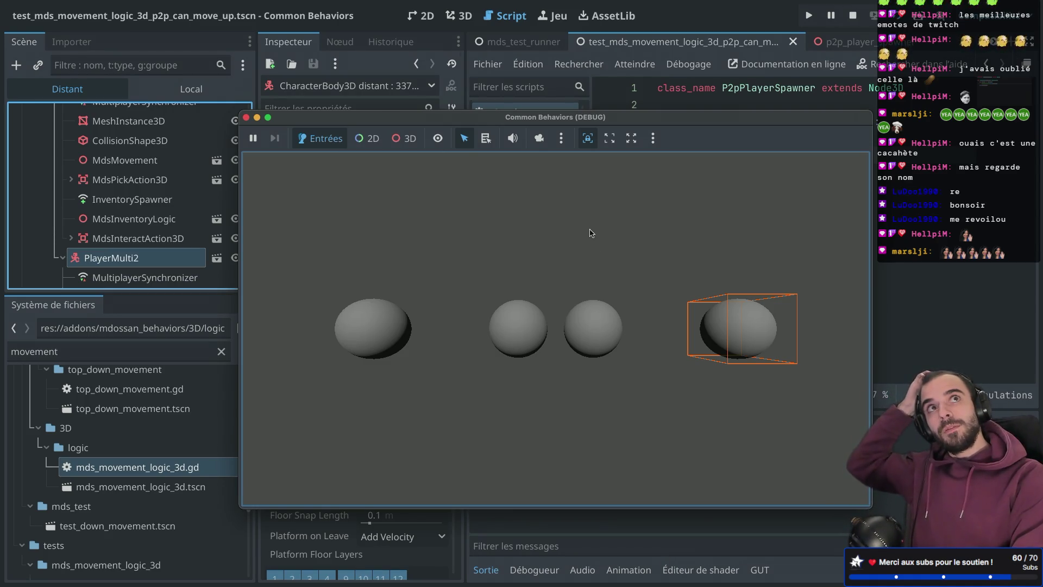
click(245, 118)
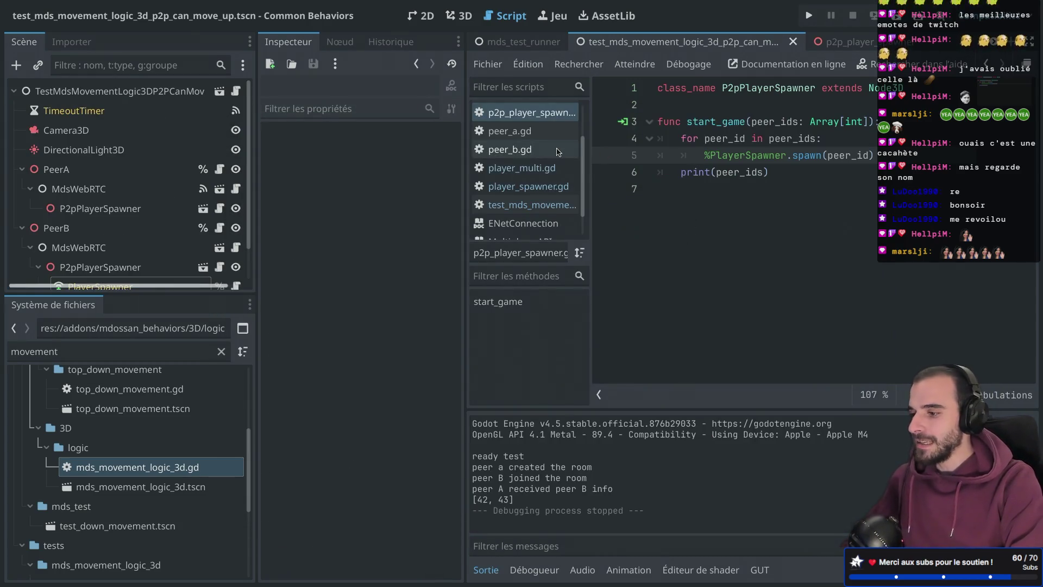
Hide the side docks, widen the script list, and open the P2P movement test script
key(ctrl+super+d)
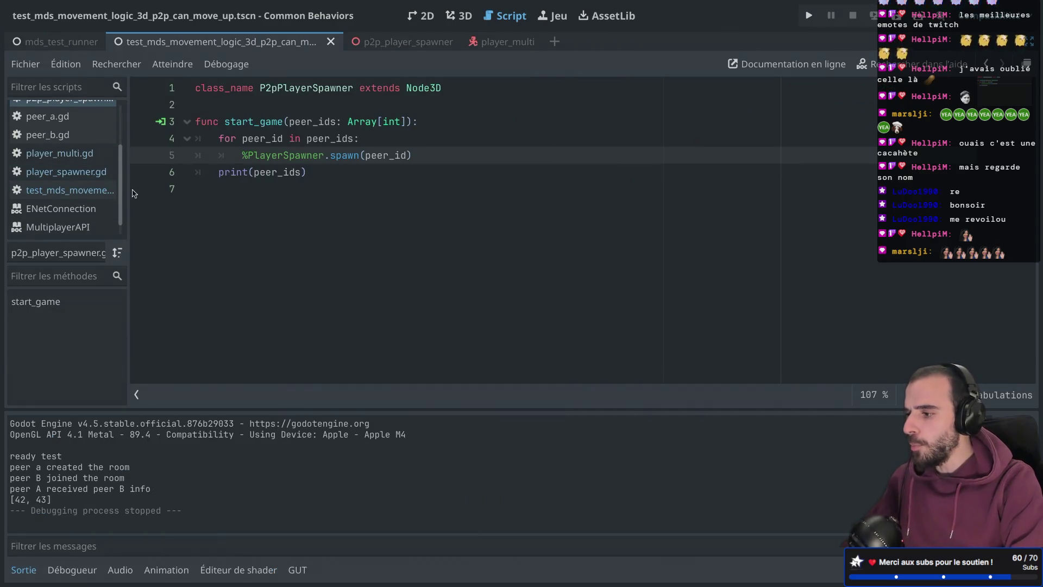
drag(129, 195, 216, 196)
click(148, 193)
scroll(497, 240, down, 2)
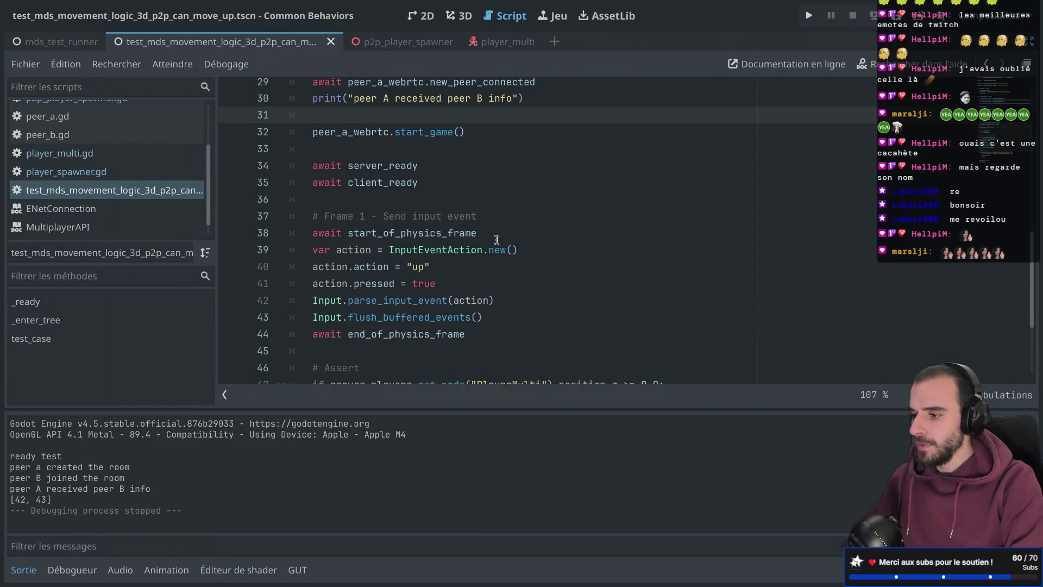
scroll(496, 239, up, 5)
scroll(497, 240, up, 1)
Mark peer B's room-join lines and the start_game call on line 32, then rerun the test scene
drag(348, 151, 436, 166)
drag(360, 216, 423, 235)
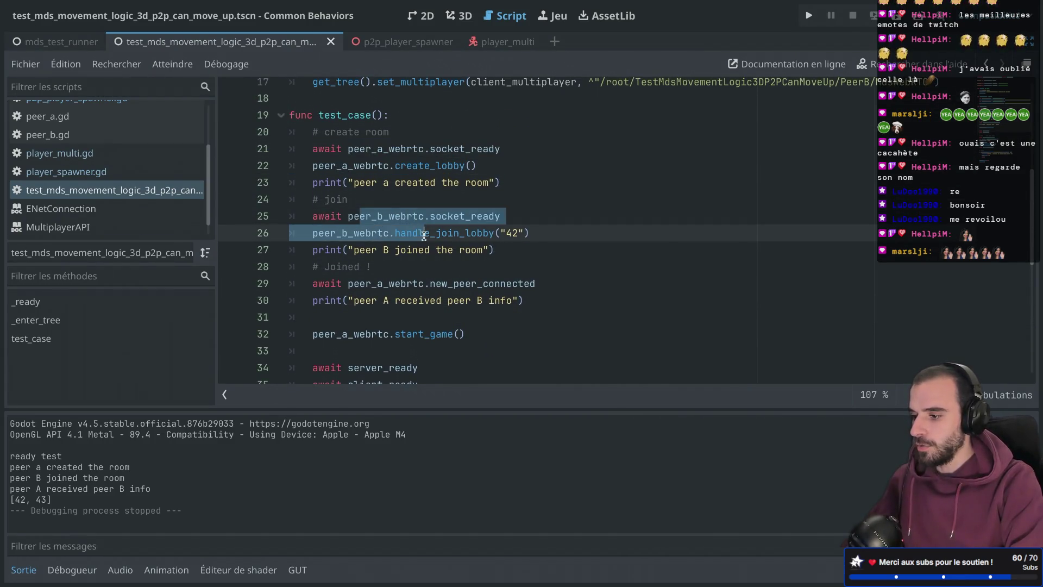
drag(383, 283, 401, 300)
scroll(400, 298, down, 2)
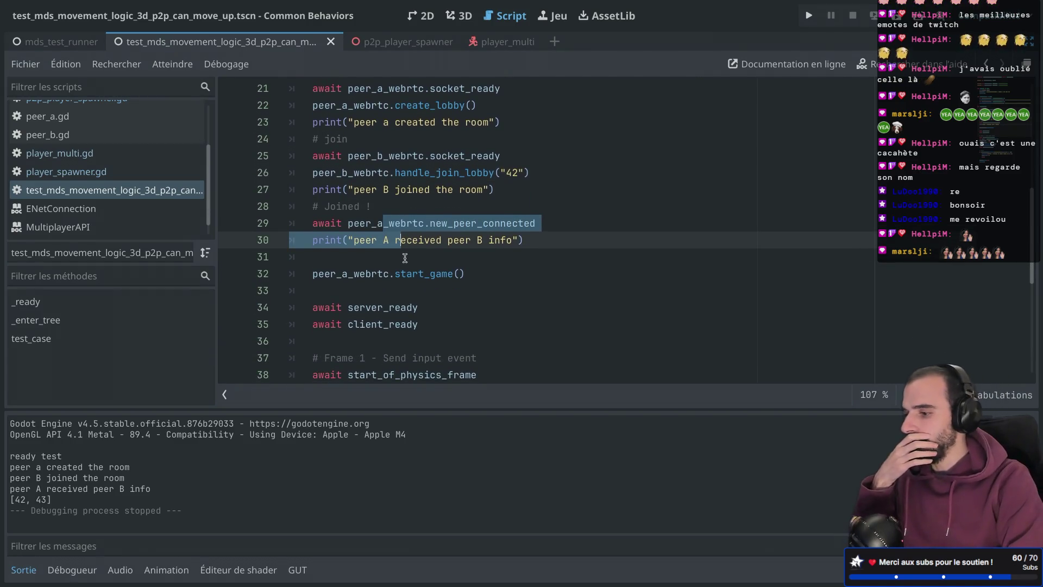
scroll(405, 257, down, 1)
drag(360, 235, 431, 235)
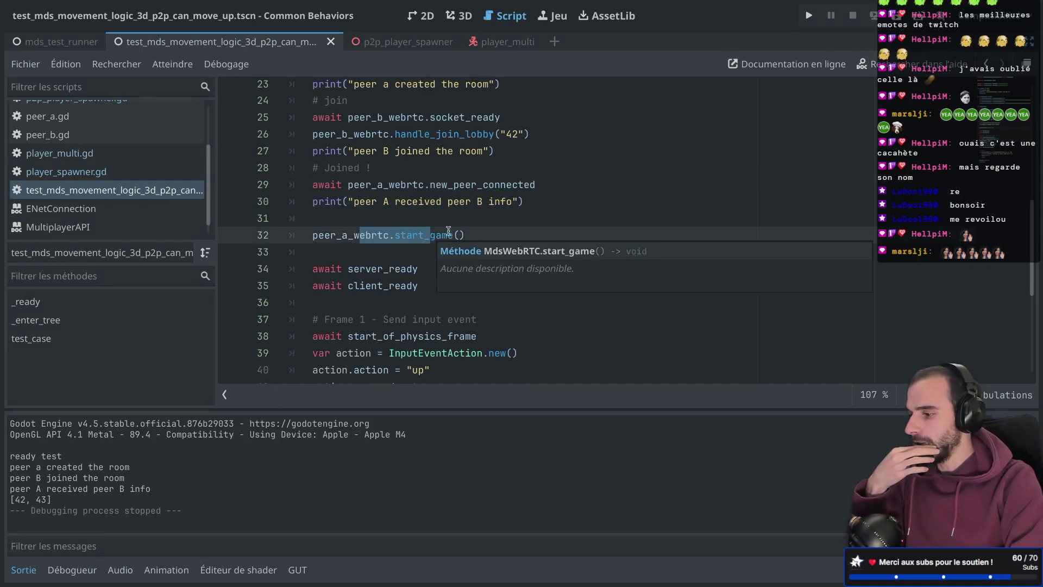
click(478, 230)
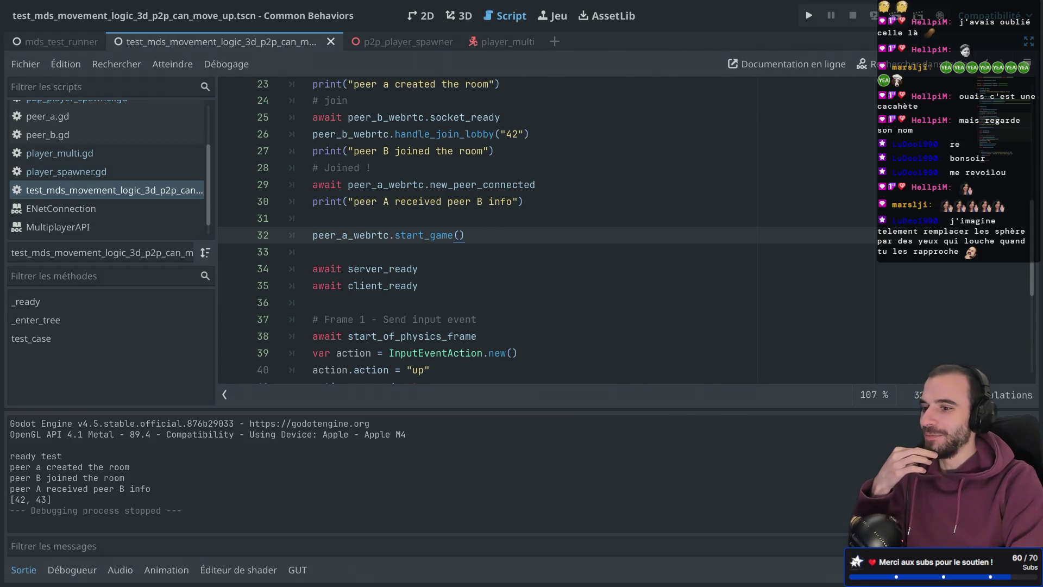
key(super+r)
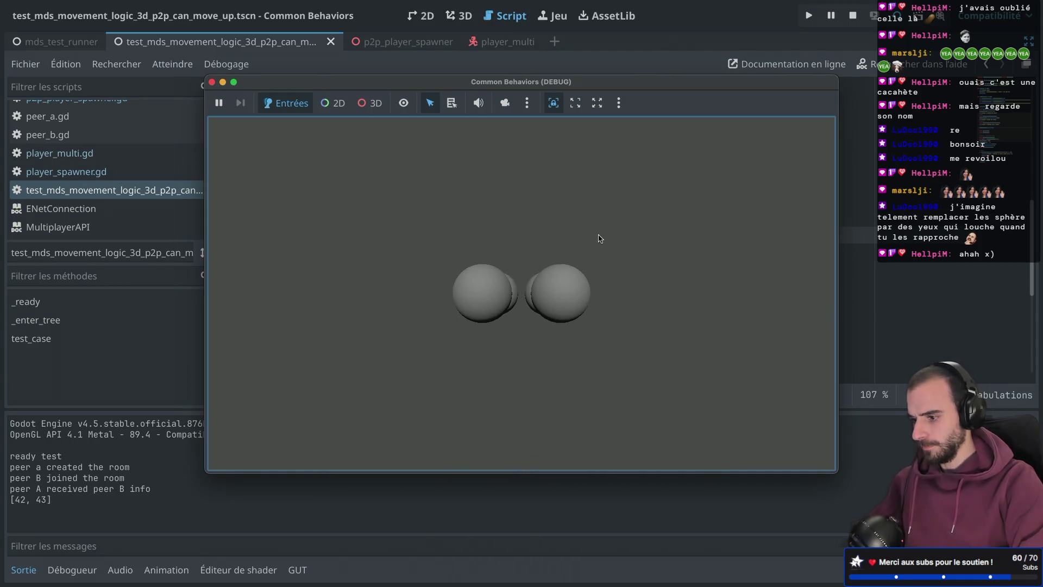
click(212, 82)
scroll(408, 124, down, 2)
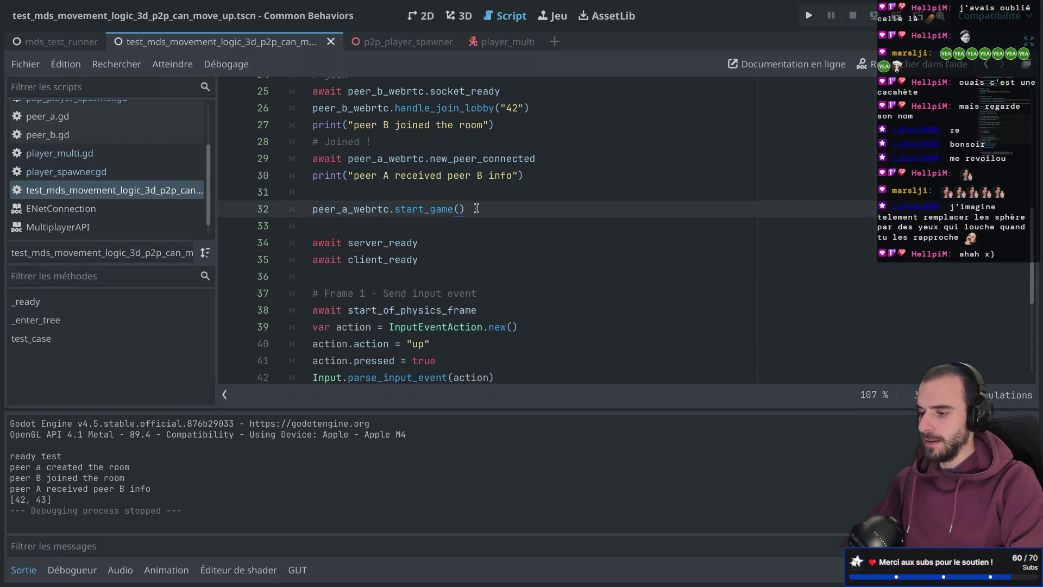
click(896, 17)
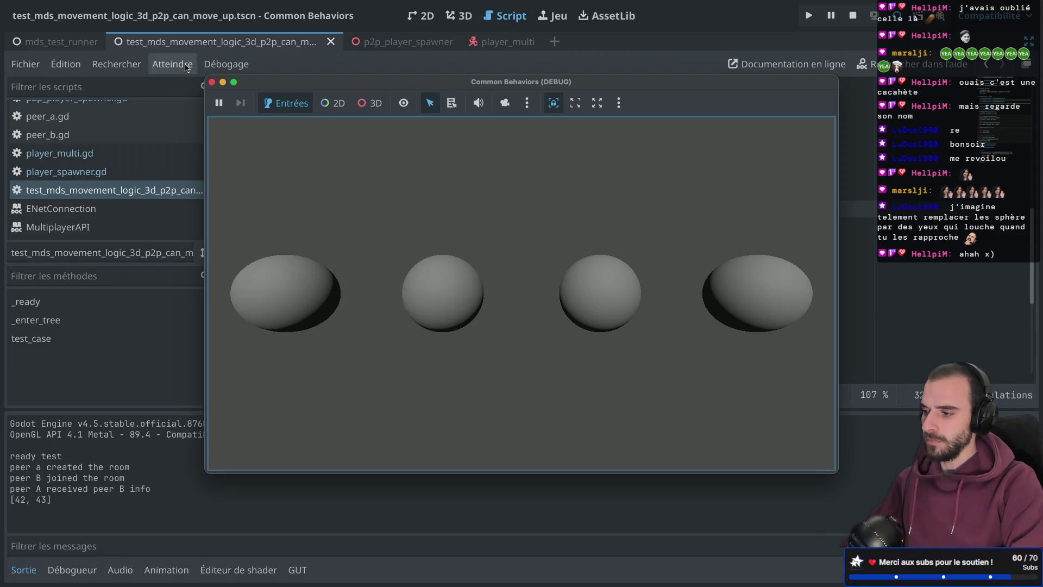
click(211, 82)
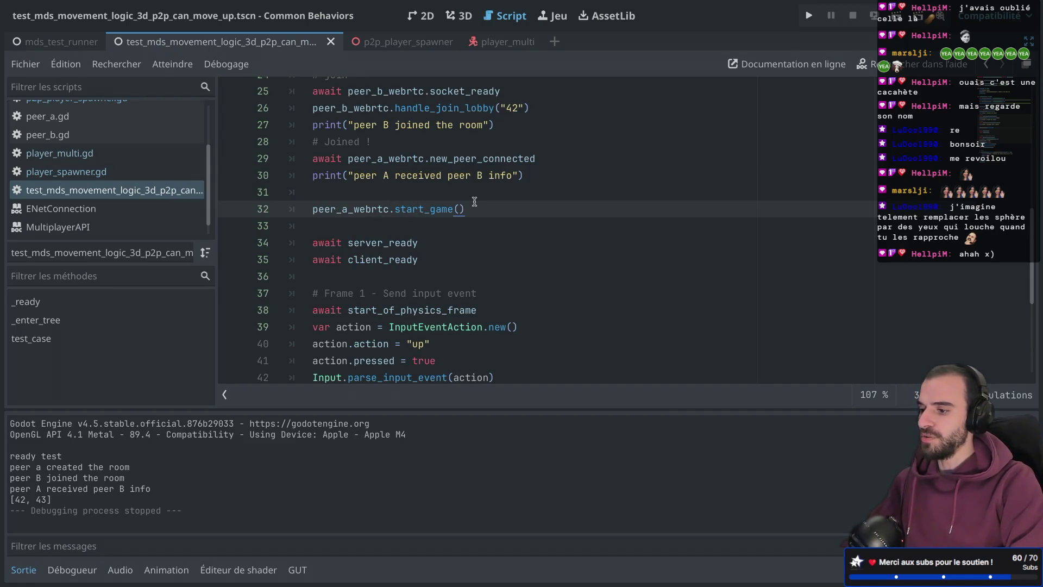
Add an 'await' line after start_game with a '# Players spawned on peerB' comment above it
key(Return)
text(await)
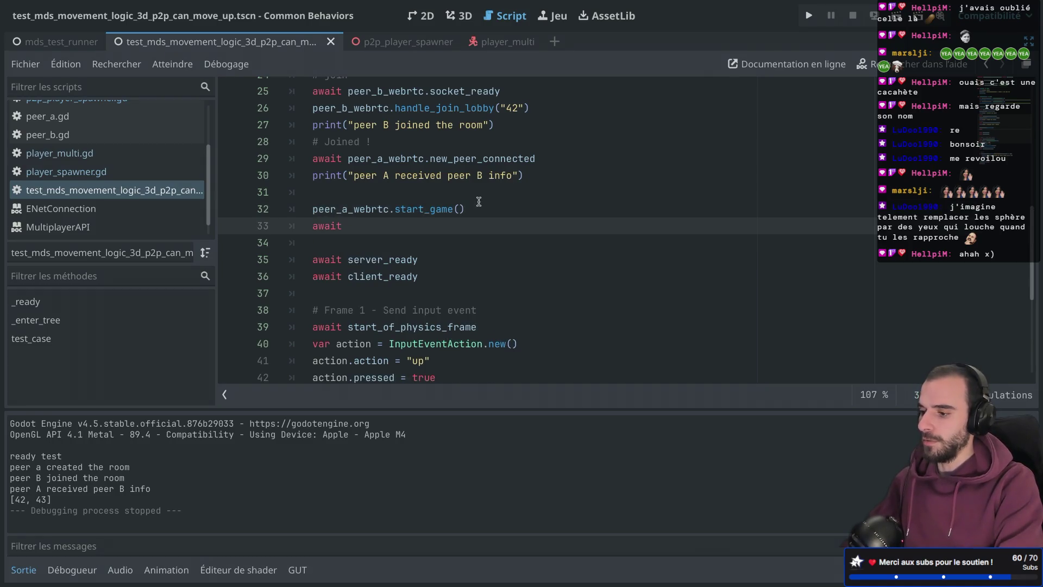
click(480, 205)
key(Return)
text(# )
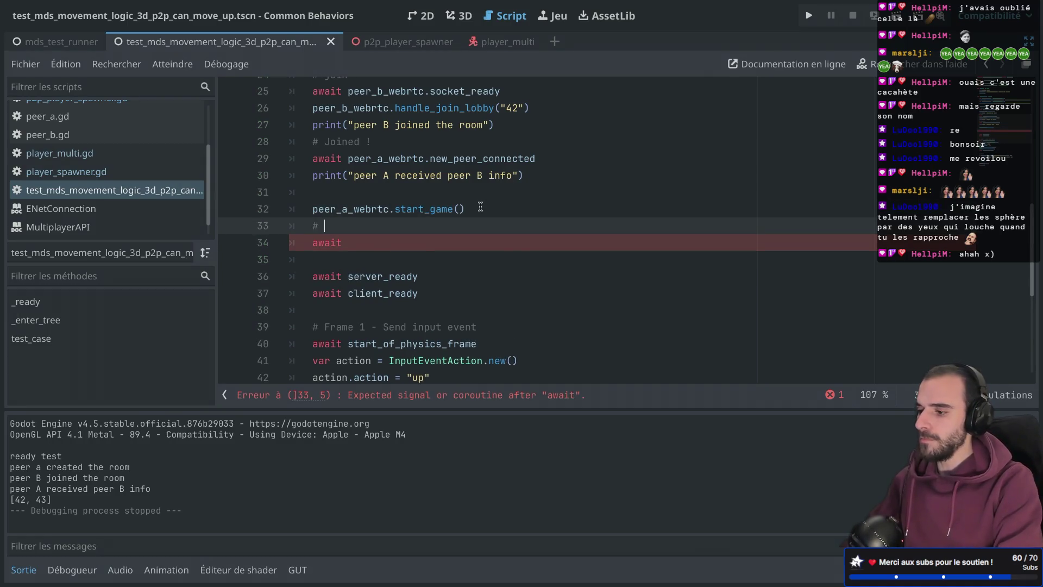
text(Players )
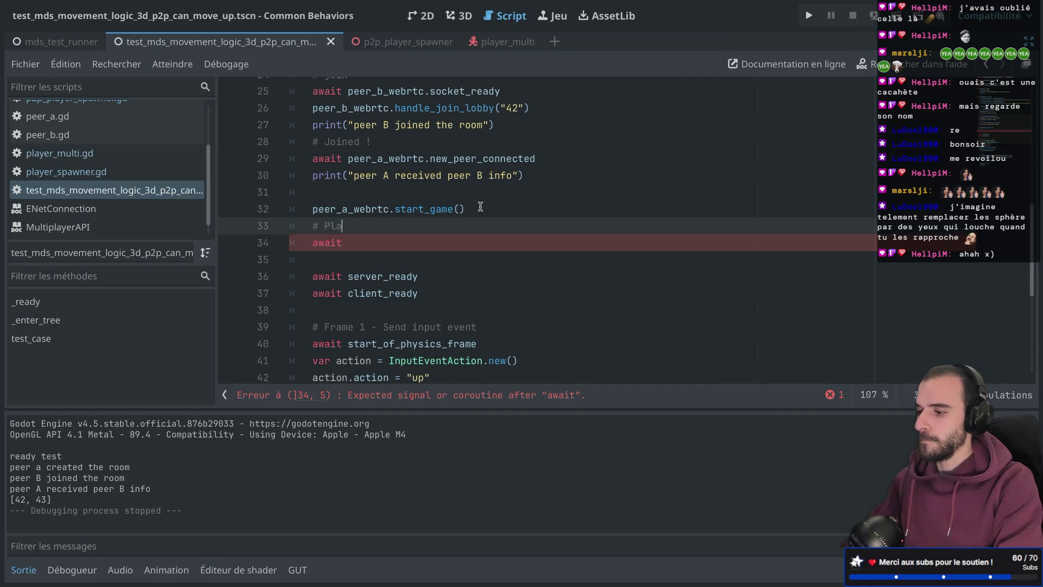
text(spawned on peerB)
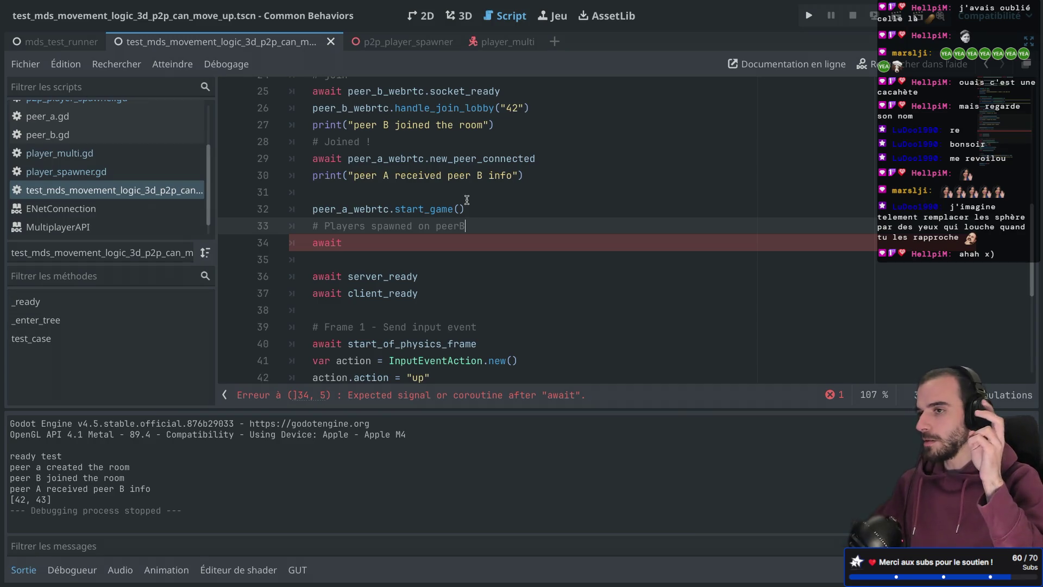
Insert a blank line before the new comment and bring back the side docks
scroll(466, 199, down, 3)
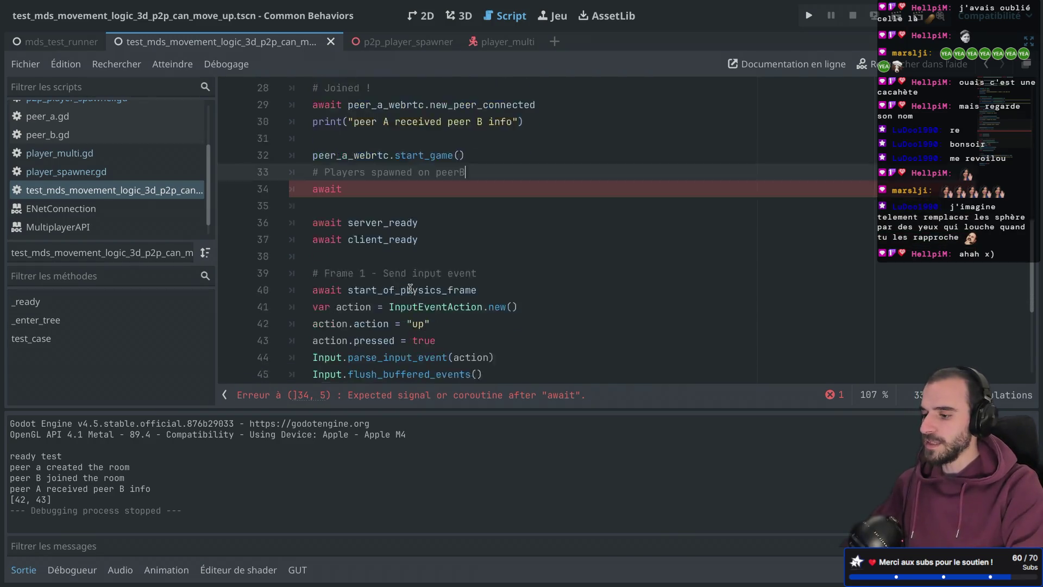
scroll(429, 184, up, 2)
click(486, 152)
key(Return)
click(370, 200)
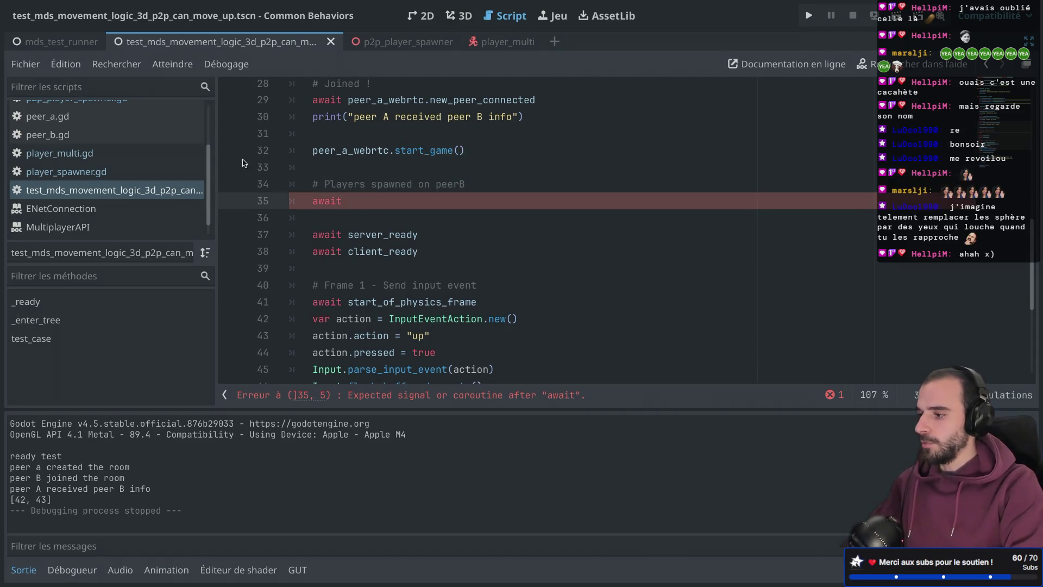
scroll(141, 144, up, 4)
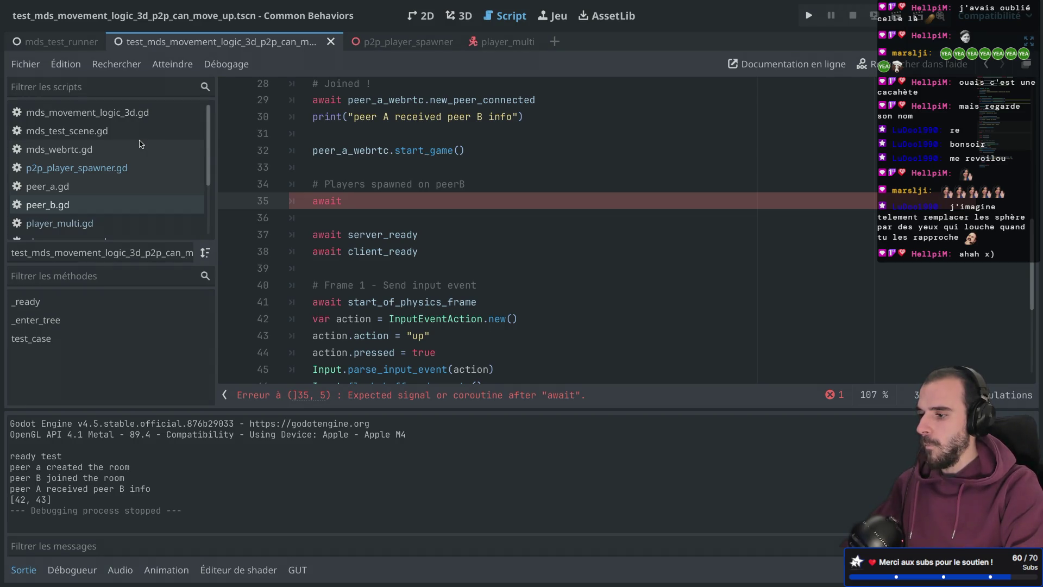
key(ctrl+shift+F11)
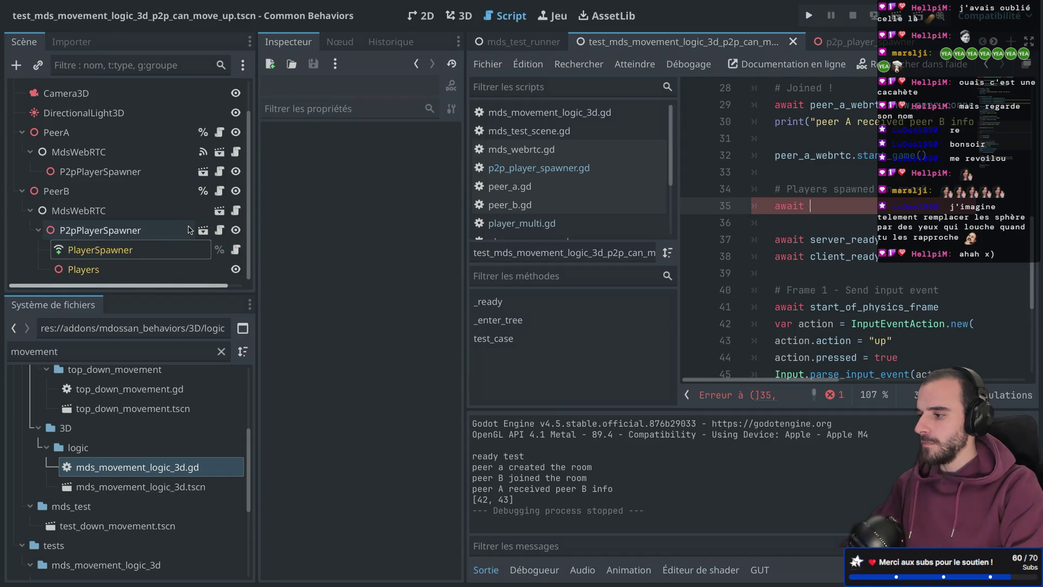
Connect PeerB's PlayerSpawner spawned signal to PeerB, generating an _on_player_spawner_spawned(node) stub in peer_b.gd
click(140, 250)
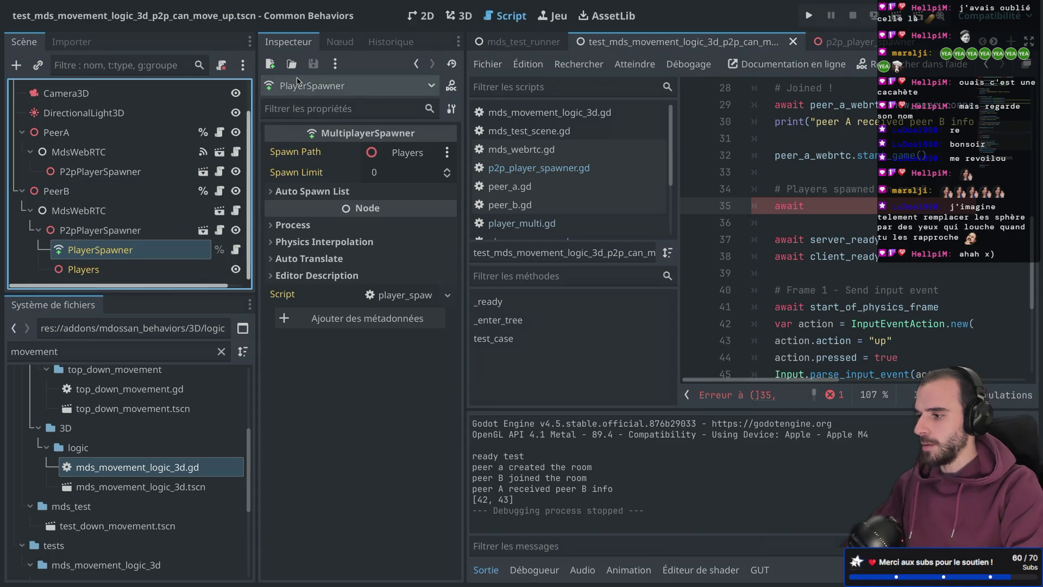
click(333, 43)
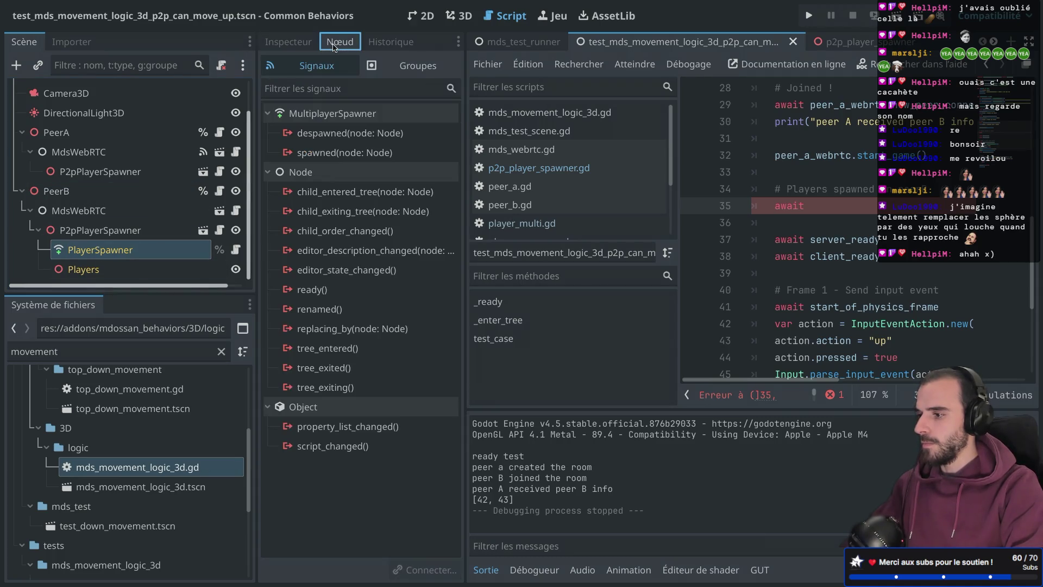
click(324, 154)
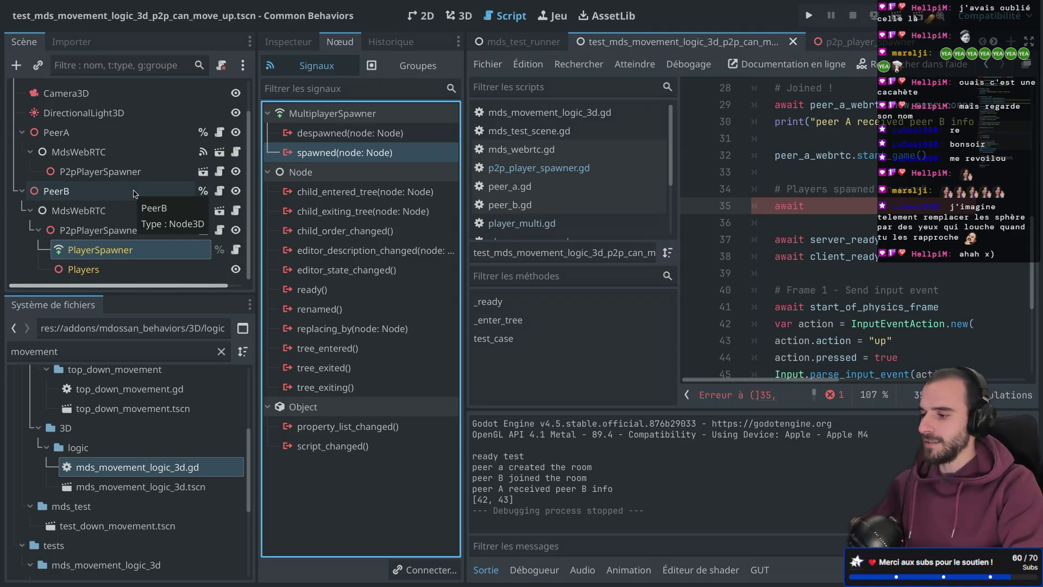
double_click(324, 154)
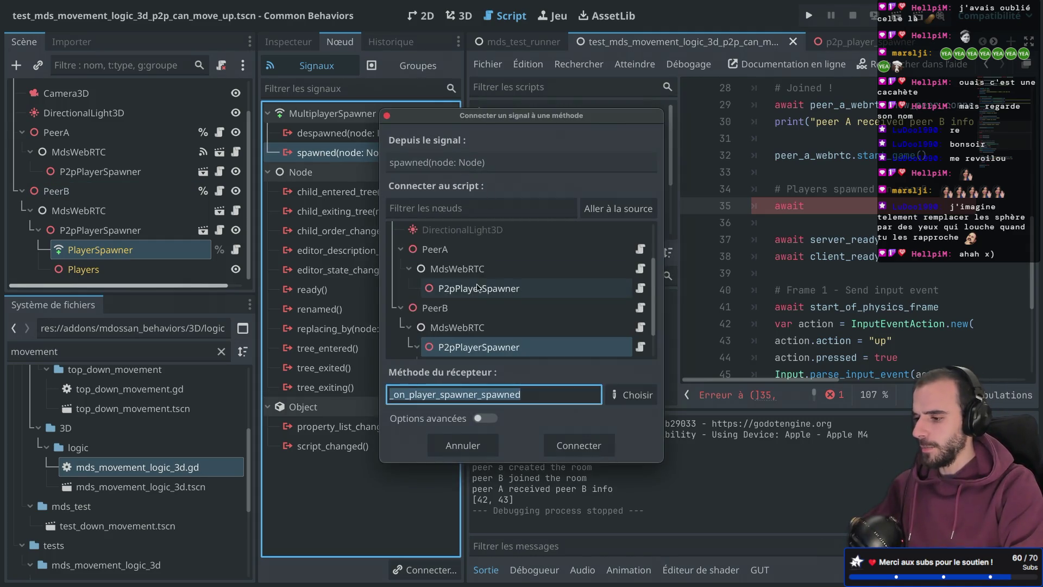
click(625, 307)
click(638, 396)
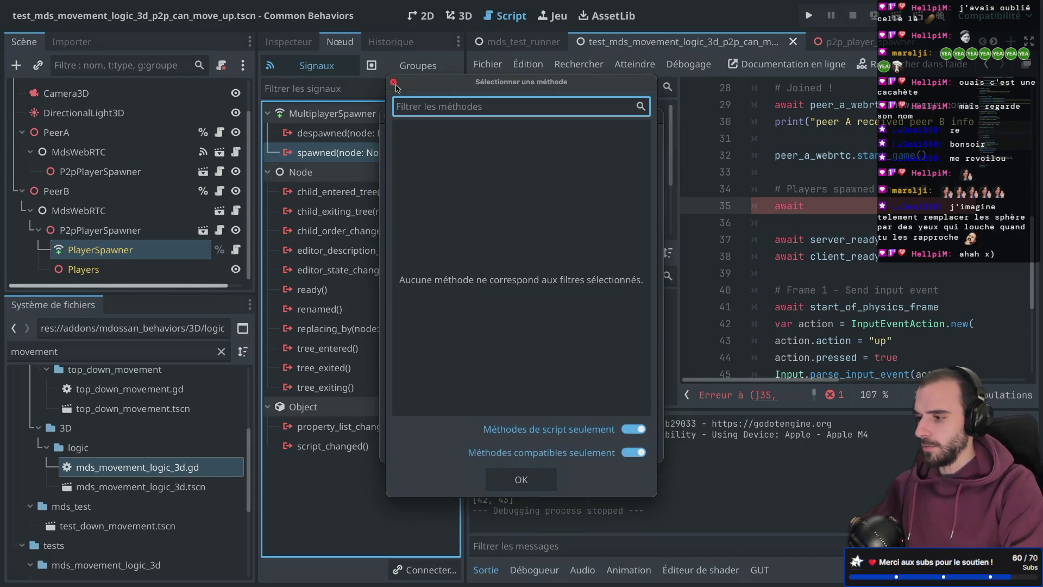
click(393, 82)
click(470, 309)
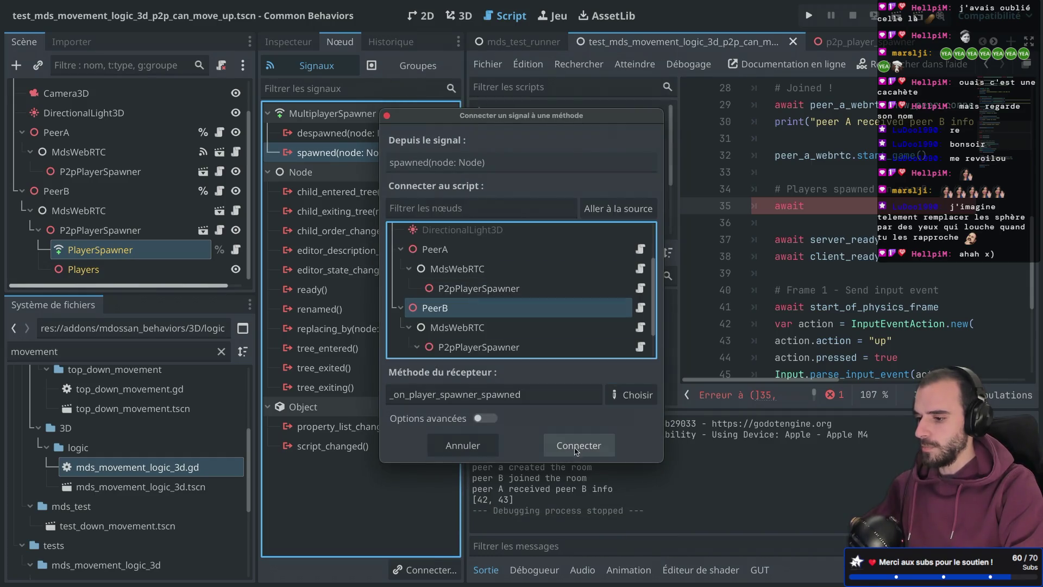
click(577, 451)
key(ctrl+super+d)
click(337, 119)
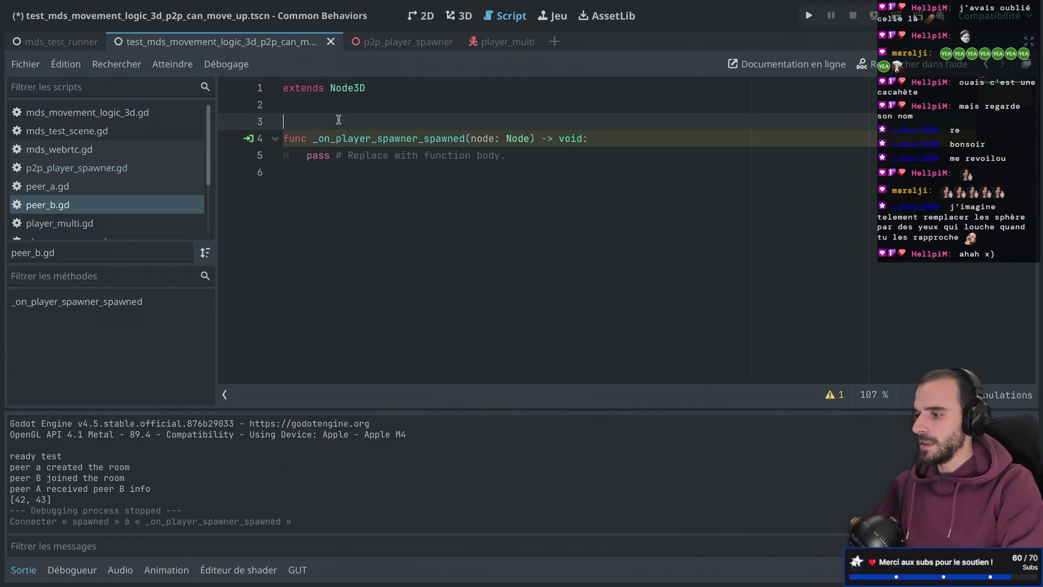
key(Return)
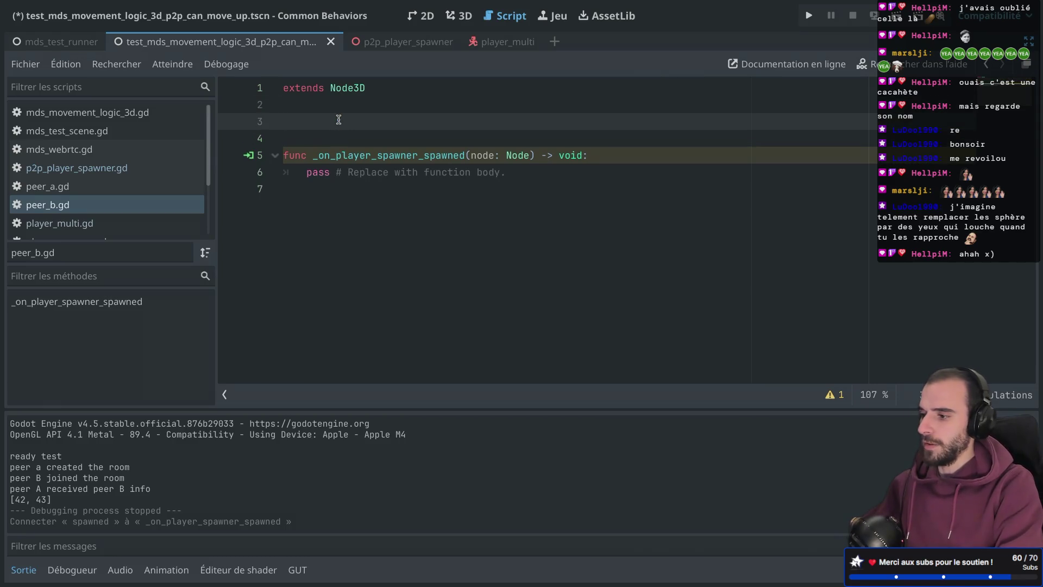
text(@)
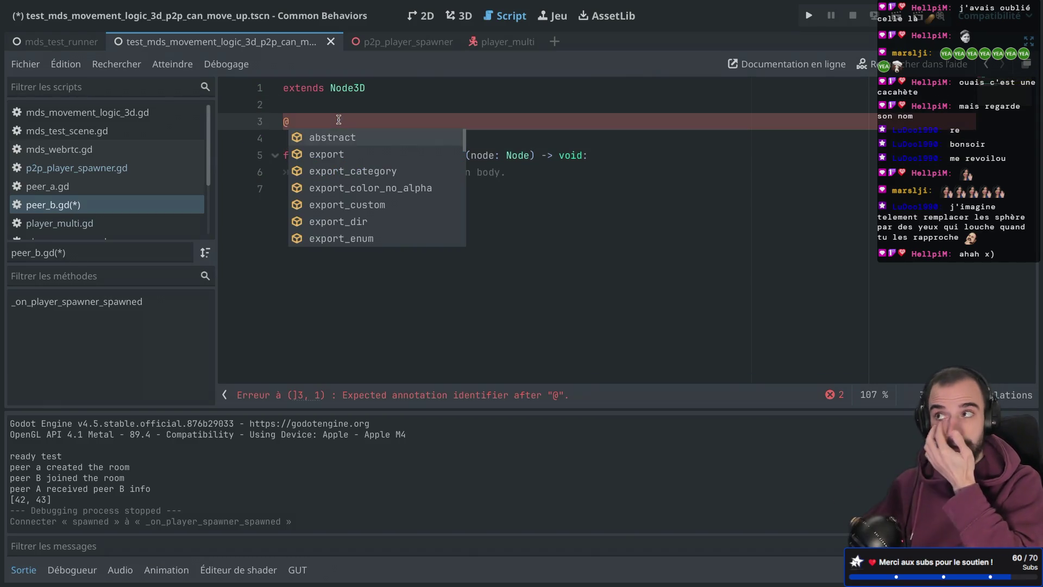
text(export v)
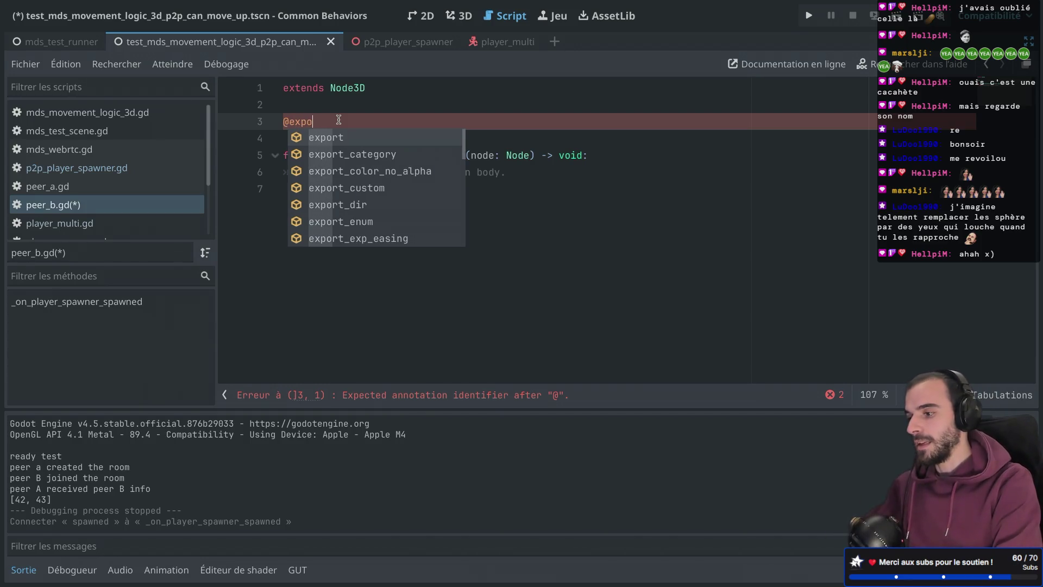
text(ar mds_test: )
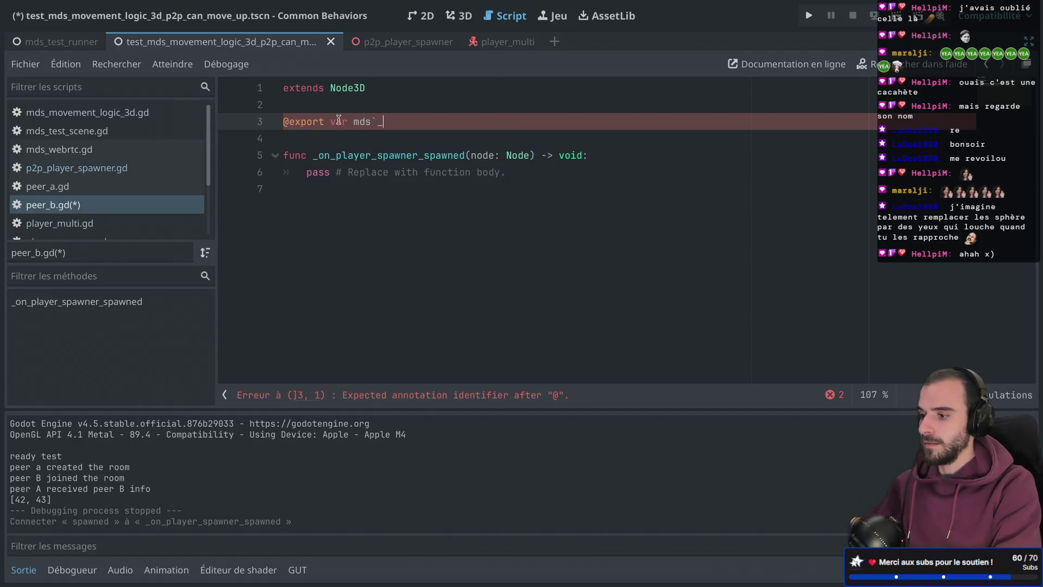
text(MdsTest)
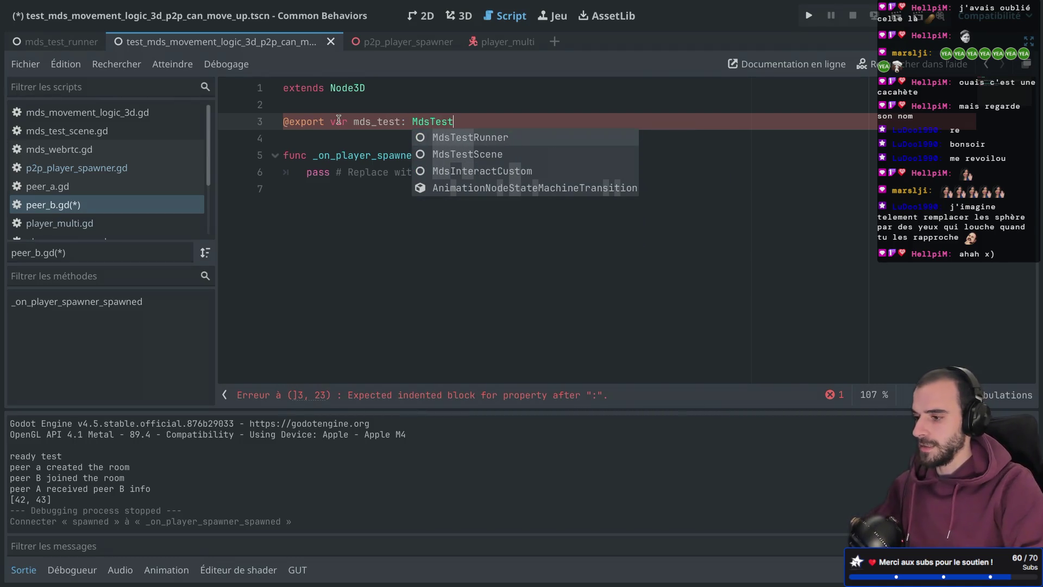
key(Down)
key(Return)
key(ctrl+s)
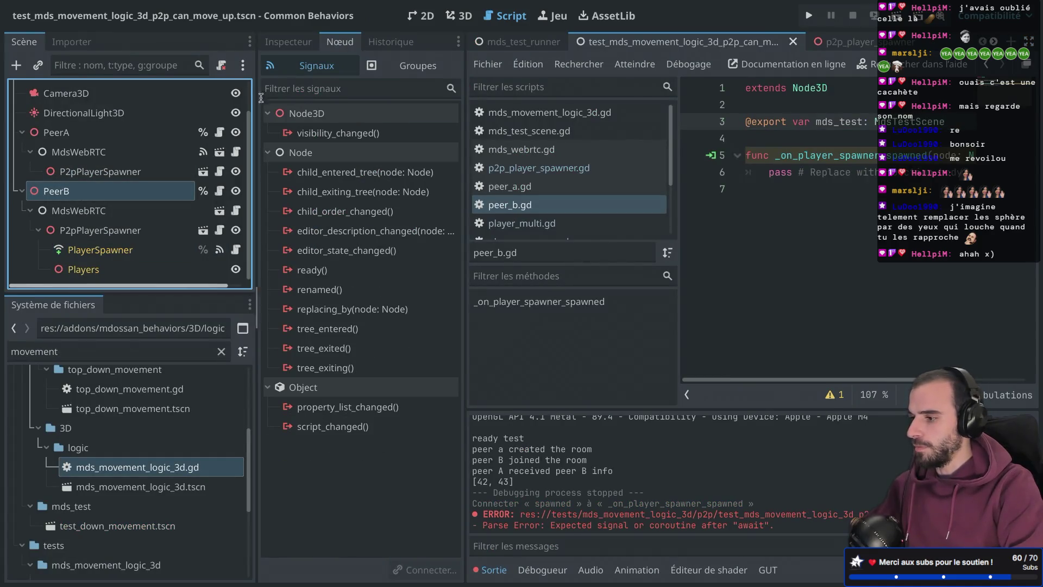
click(288, 42)
click(386, 152)
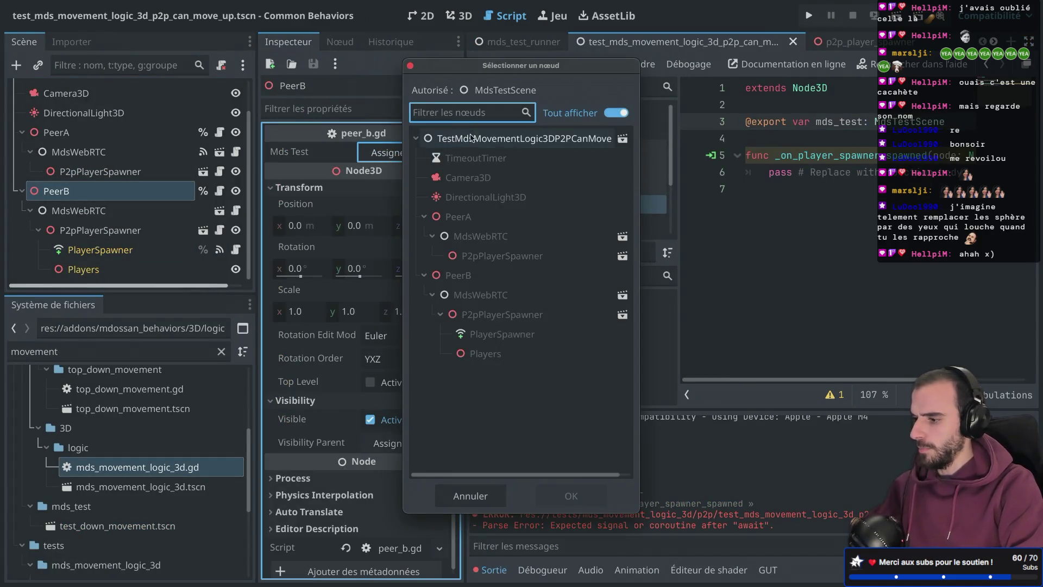
double_click(472, 138)
Make the spawned callback print "spawned" and begin an mds_test. call on the next line
click(602, 154)
key(Return)
click(384, 203)
click(324, 173)
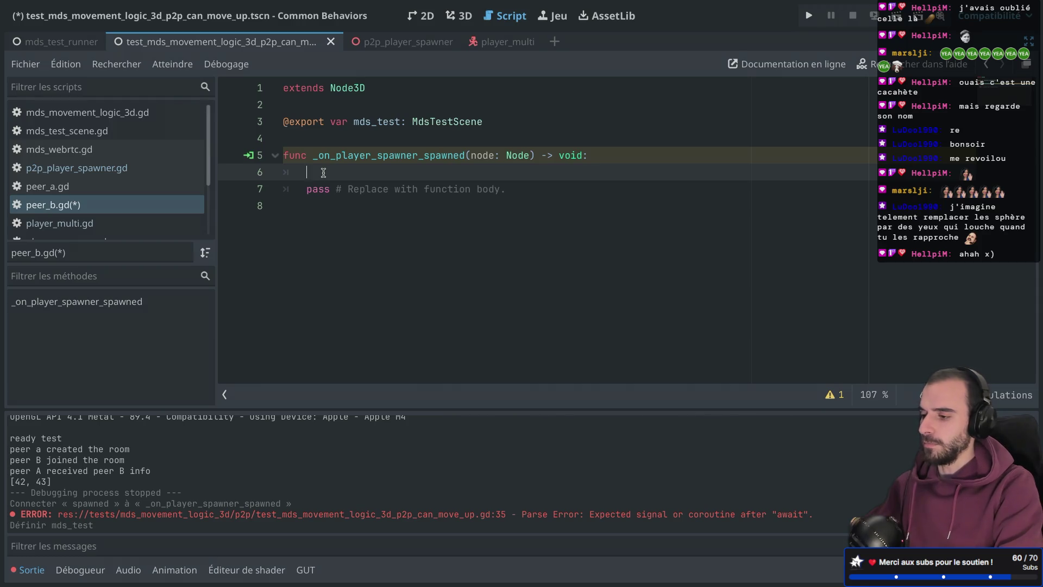
text(int(")
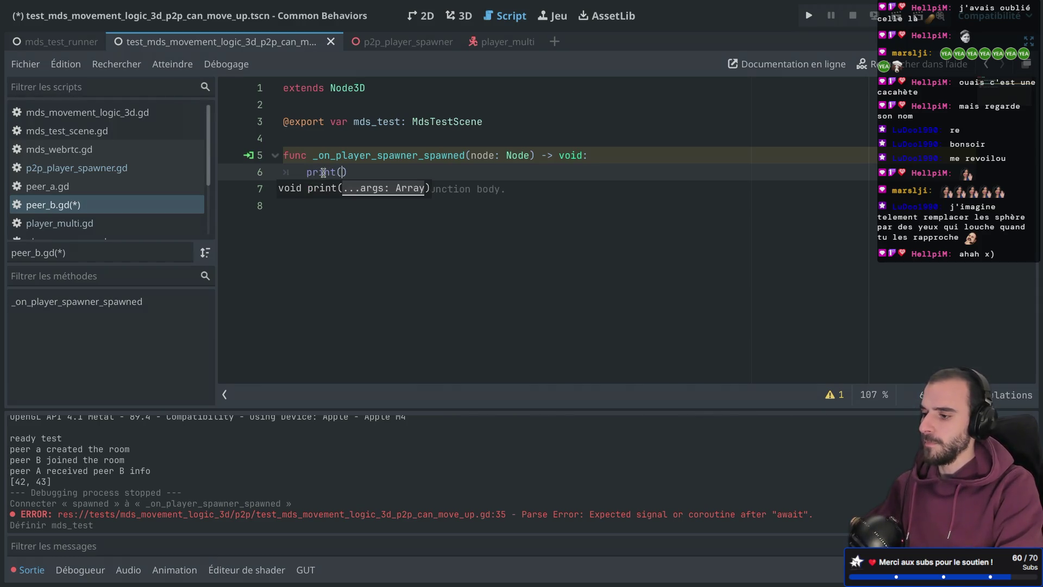
text(spawned)
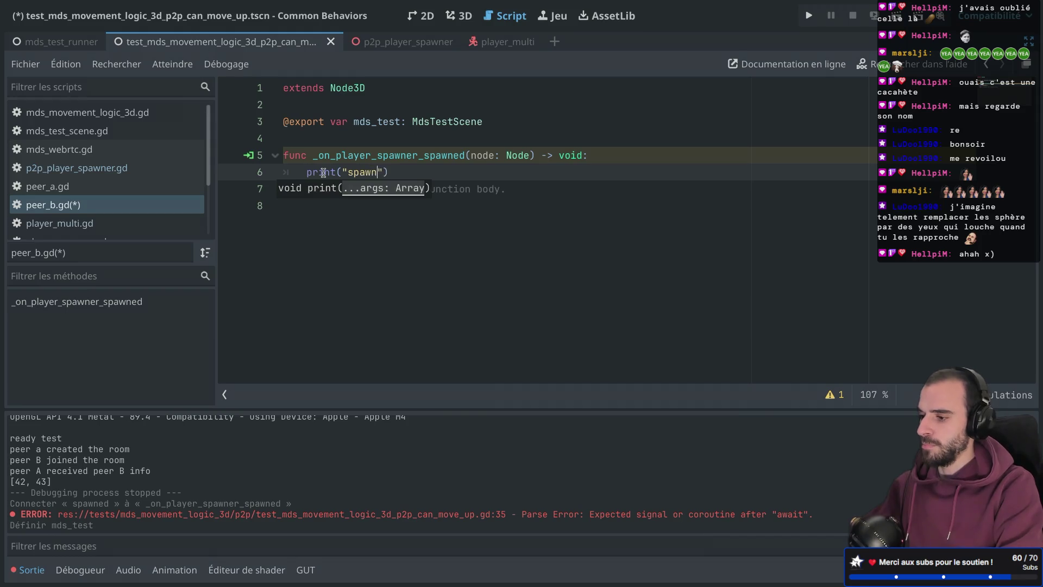
key(End)
key(Return)
text(mds)
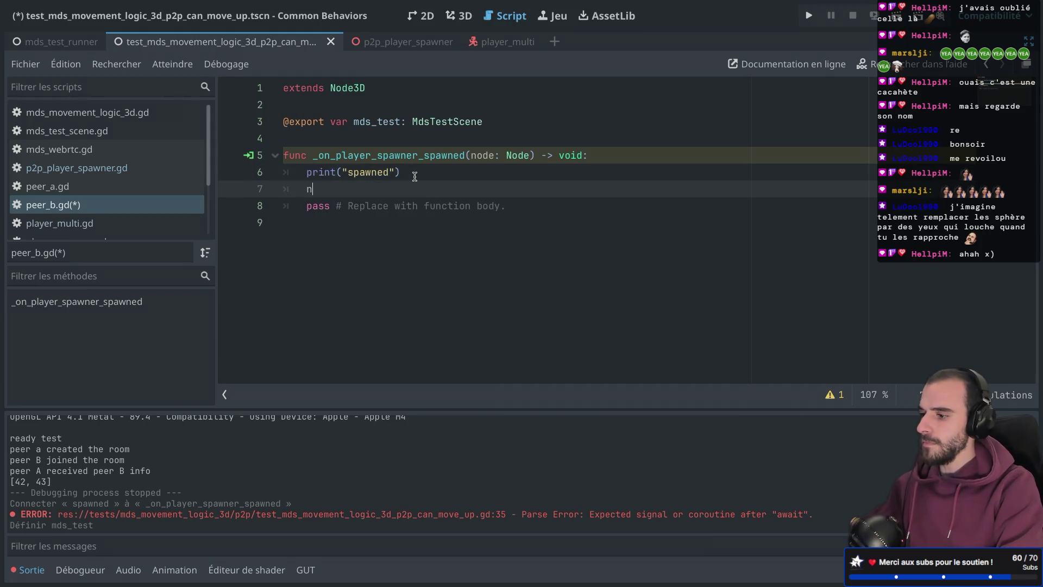
text(_)
key(Return)
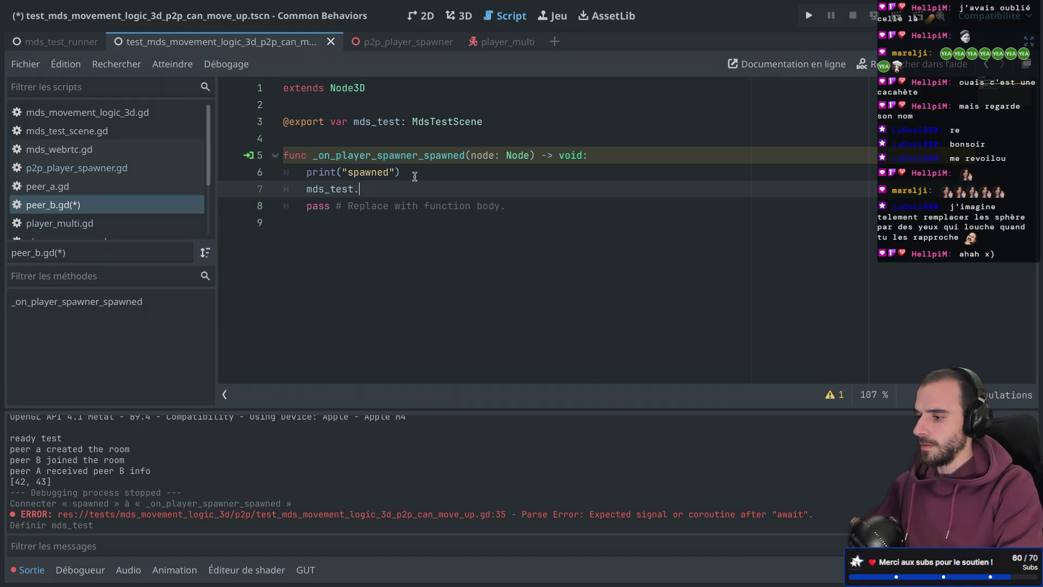
text(.)
ctrl+click(450, 122)
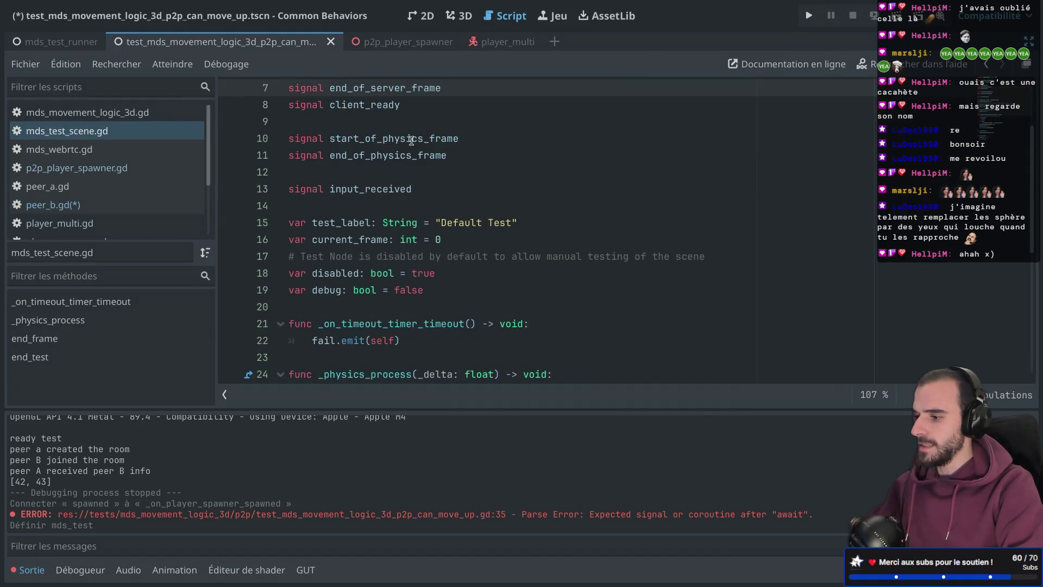
Duplicate the client_ready signal declaration on line 8 of mds_test_scene.gd
scroll(411, 141, up, 2)
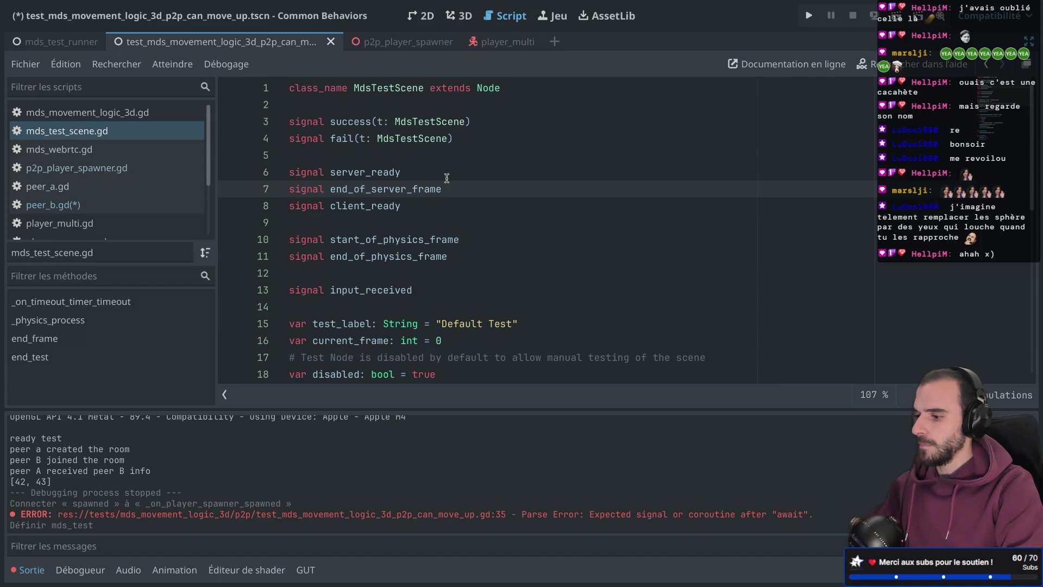
scroll(447, 179, down, 1)
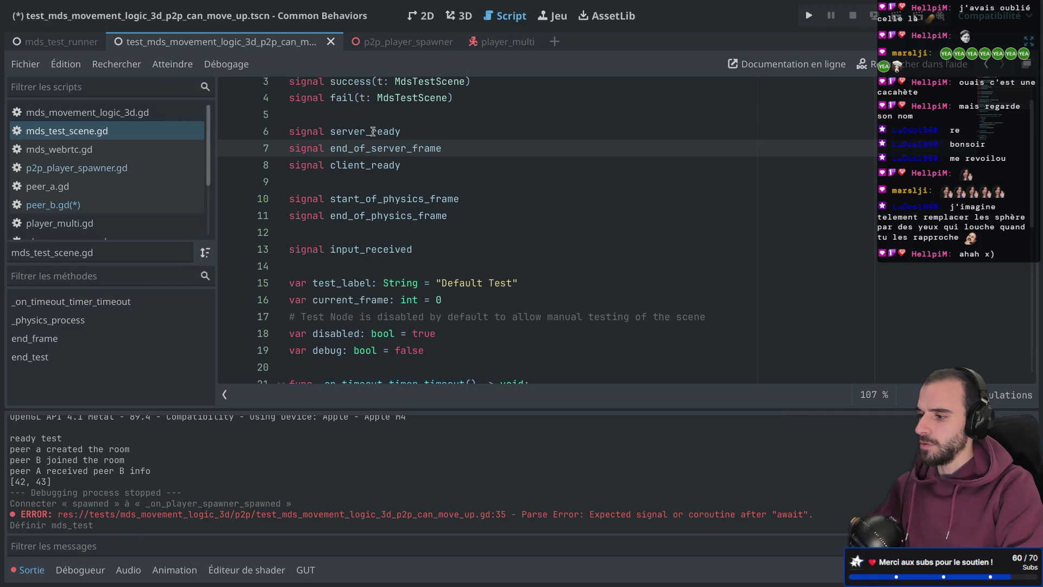
scroll(373, 132, down, 2)
double_click(372, 132)
scroll(369, 135, down, 3)
scroll(367, 136, up, 3)
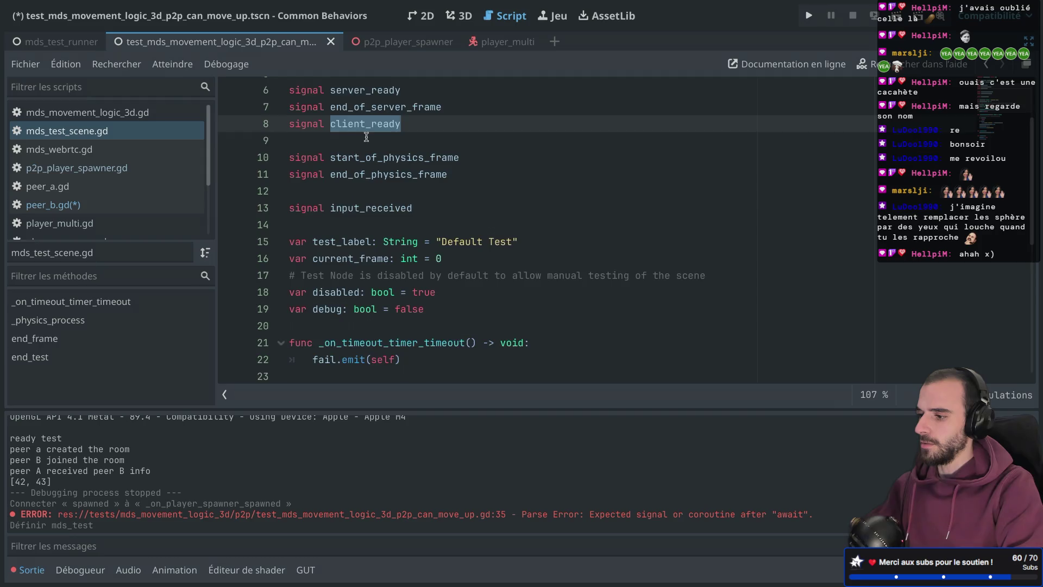
scroll(366, 137, up, 3)
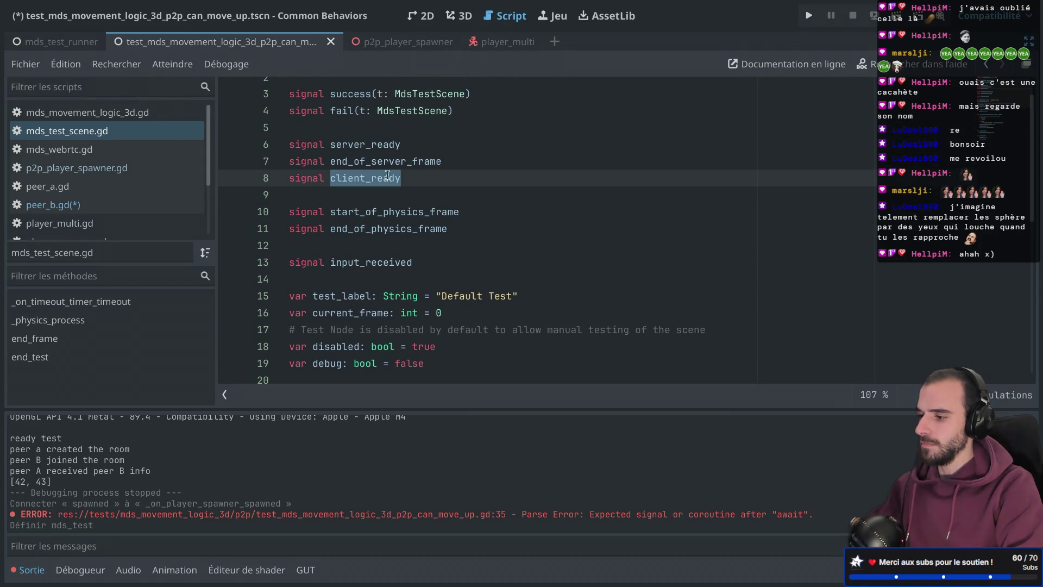
click(422, 178)
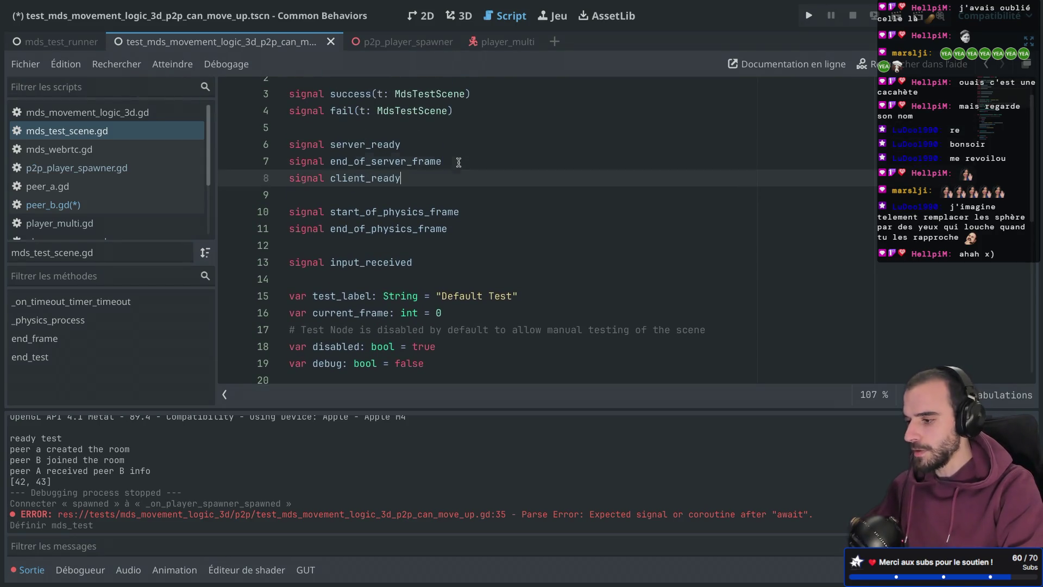
key(ctrl+shift+d)
Rename the duplicated signal to 'signal peer_b_ready', save, and select the line
double_click(356, 196)
key(BackSpace)
text(peer_b)
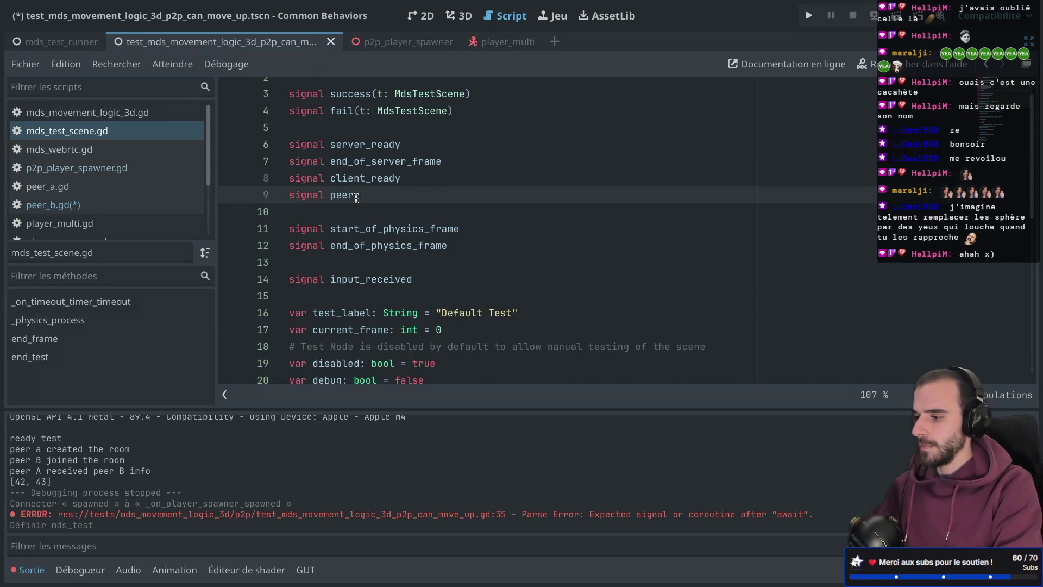
key(ctrl+s)
drag(425, 188, 431, 184)
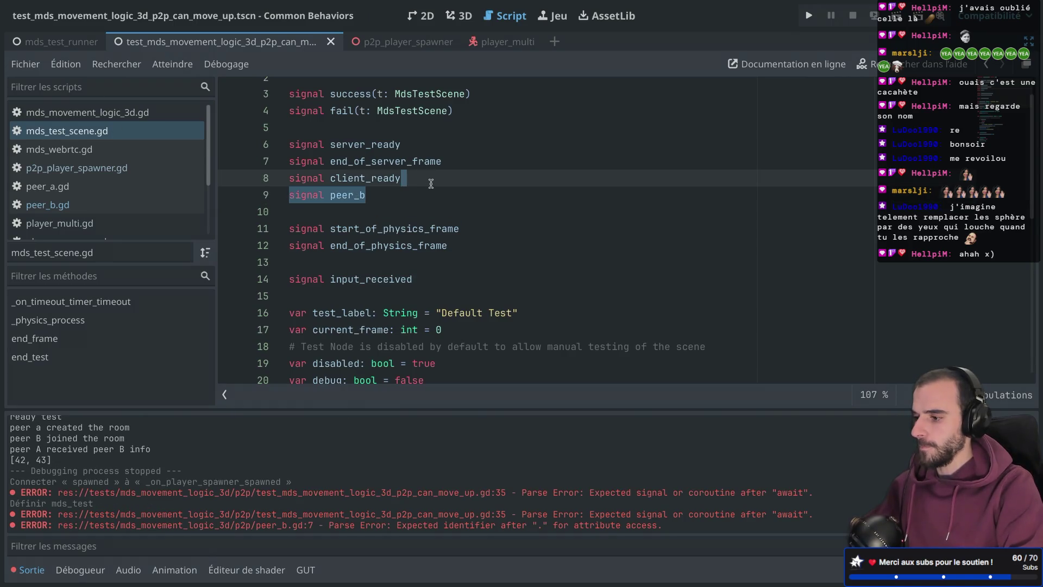
click(389, 204)
text(_ready)
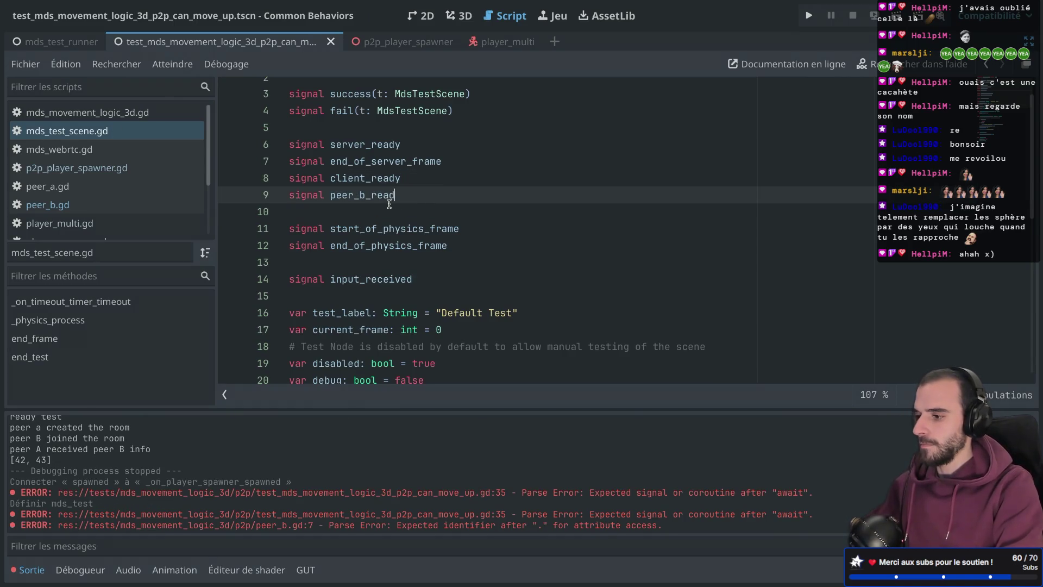
drag(418, 193, 418, 182)
key(ctrl+c)
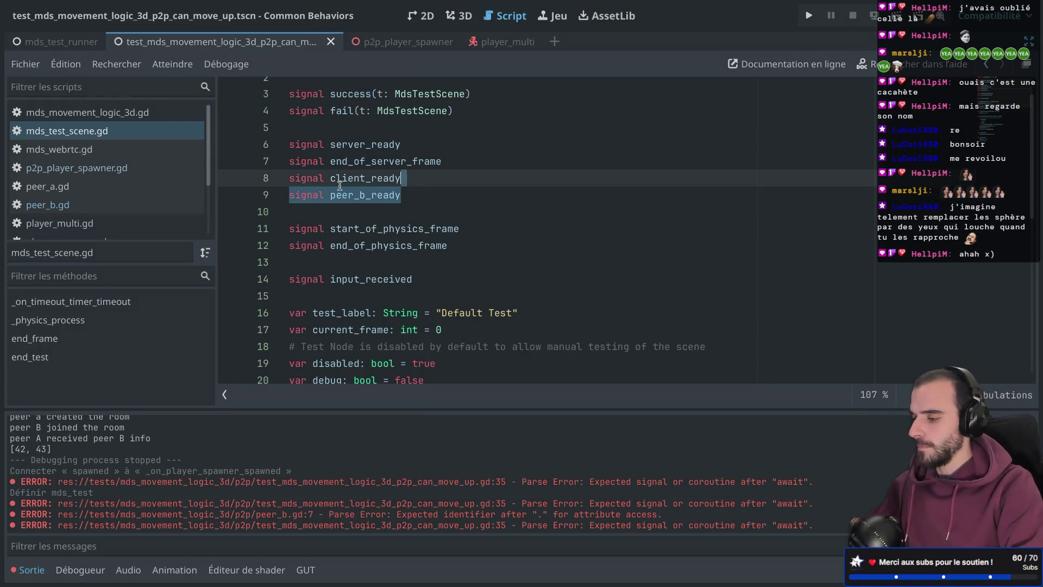
Paste the peer_b_ready signal line into PeerB's peer_b.gd script
scroll(108, 168, down, 1)
key(ctrl+shift+F11)
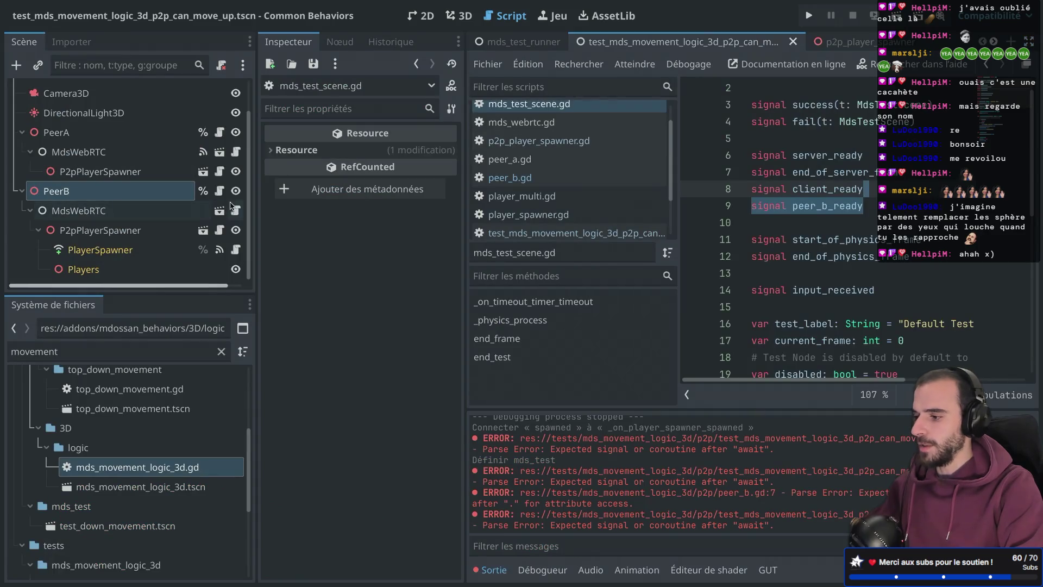
click(219, 191)
key(ctrl+shift+F11)
click(433, 188)
key(ctrl+v)
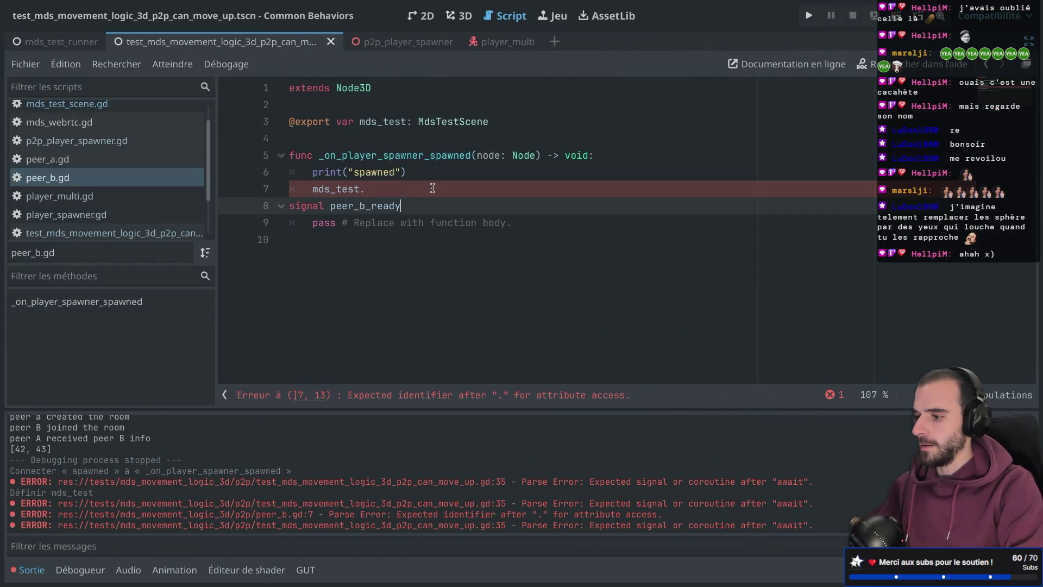
Replace the pasted signal line with mds_test.peer_b_ready.emit() on line 7 and save
key(shift+Home)
key(BackSpace)
key(BackSpace)
text(p)
key(Return)
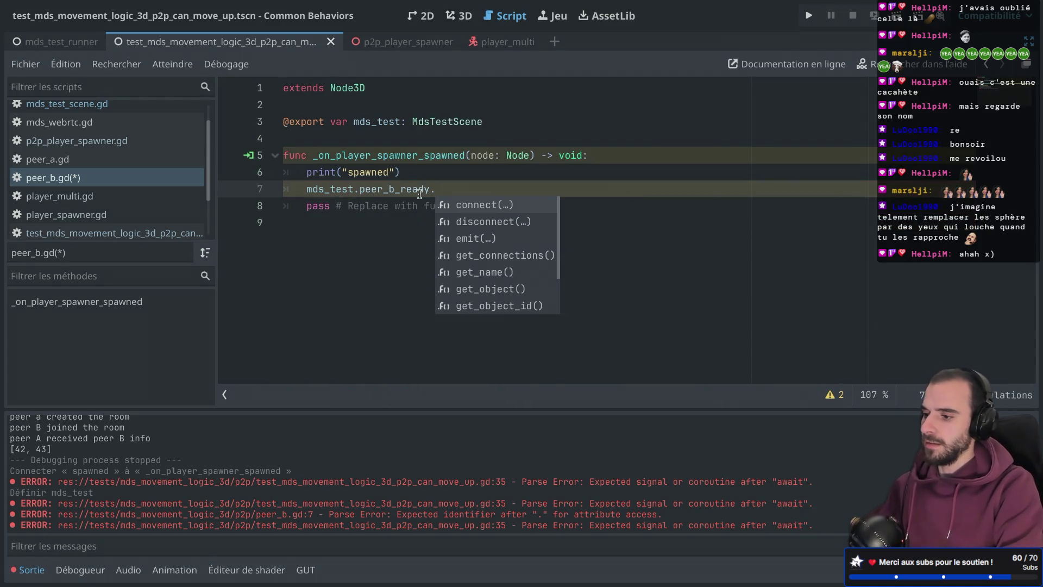
key(Return)
key(BackSpace)
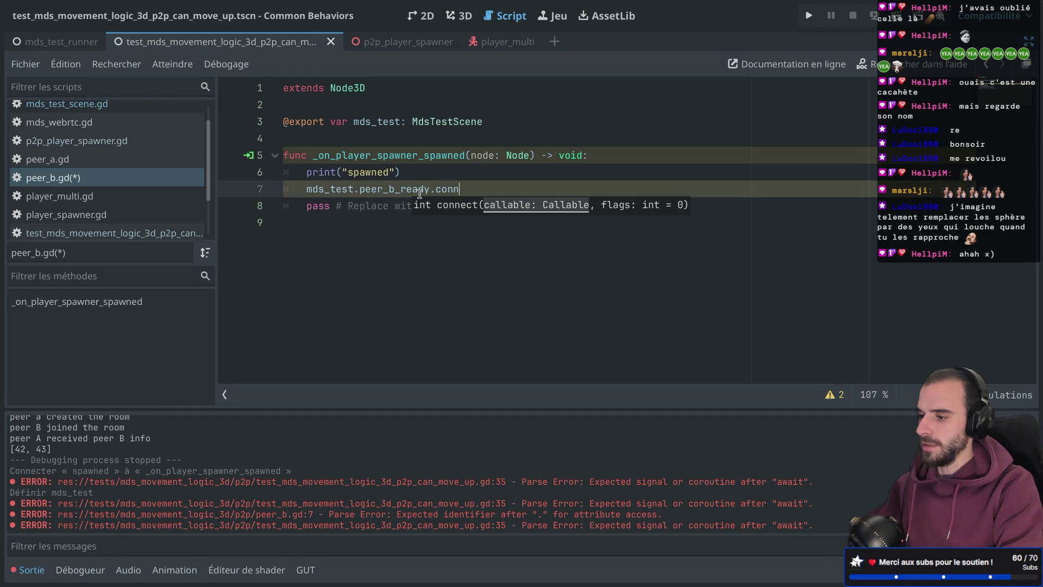
key(Return)
key(ctrl+s)
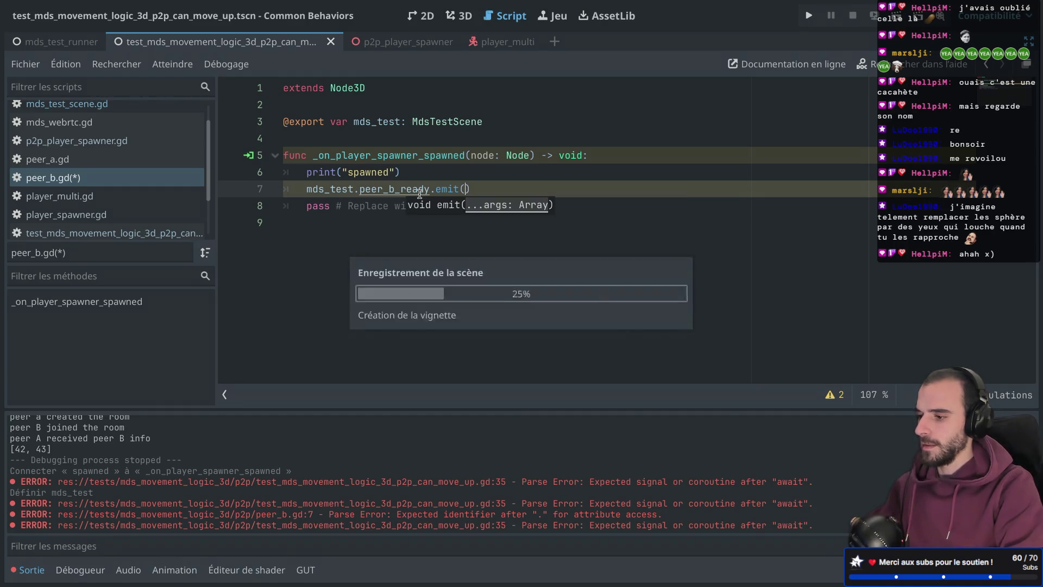
Delete the placeholder pass line from the spawned handler and save peer_b.gd
shift+click(508, 205)
key(BackSpace)
key(ctrl+s)
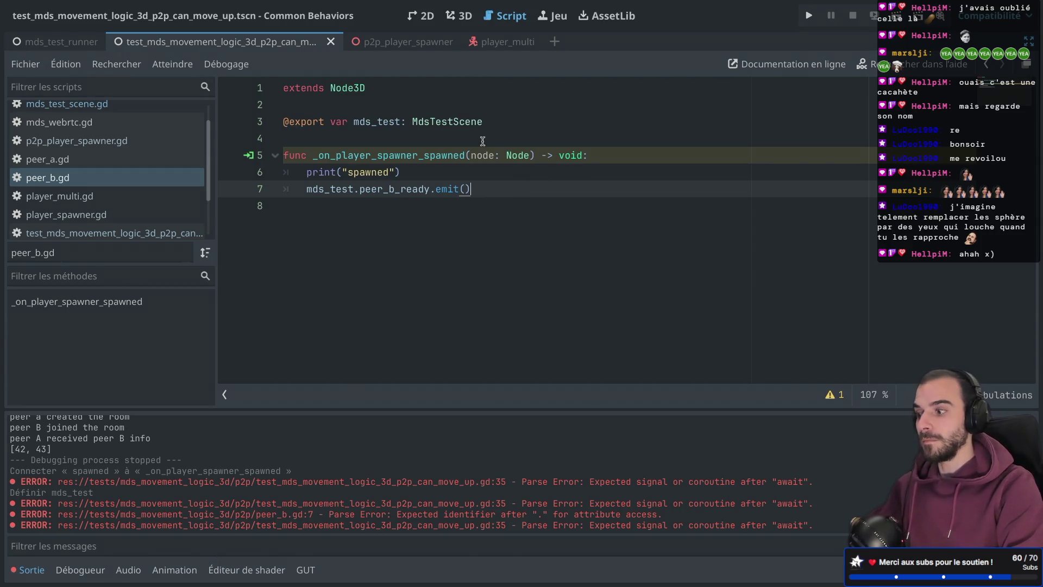
key(ctrl+shift+F11)
key(ctrl+shift+F11)
scroll(146, 170, down, 3)
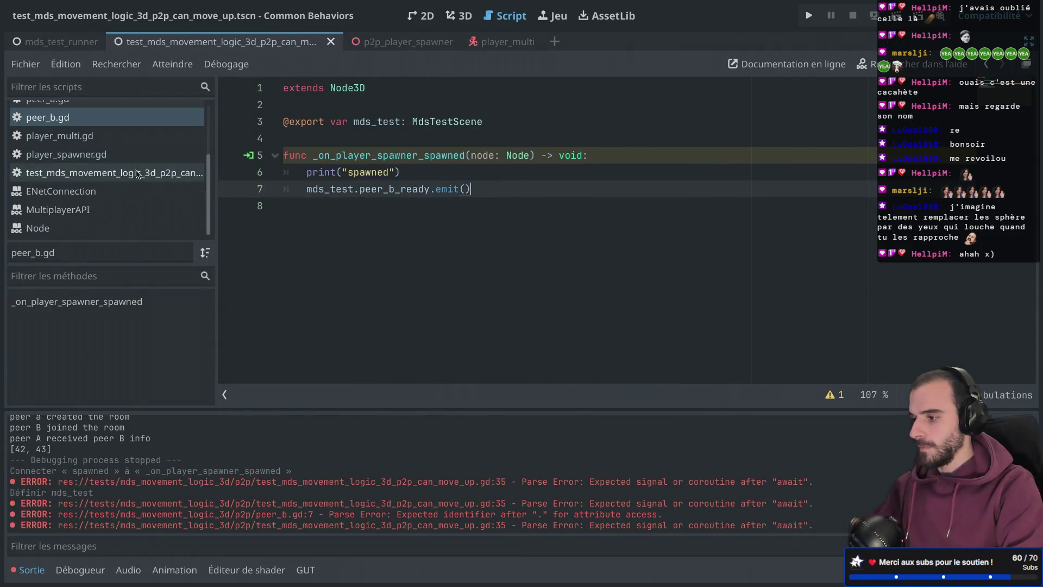
In the movement test, await peer_b_ready on line 35 and comment out lines 37–38
click(144, 173)
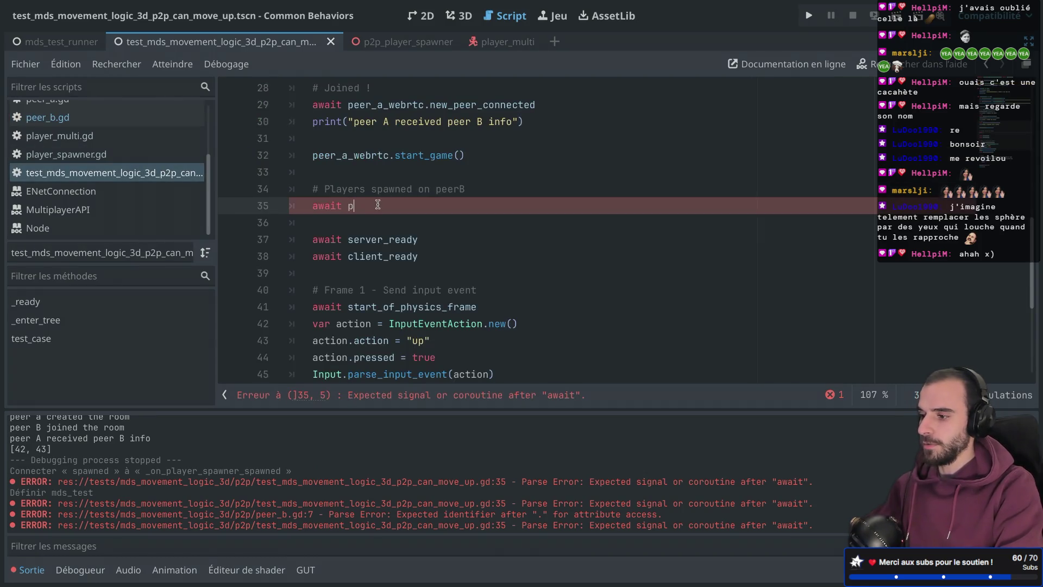
key(Down)
key(Return)
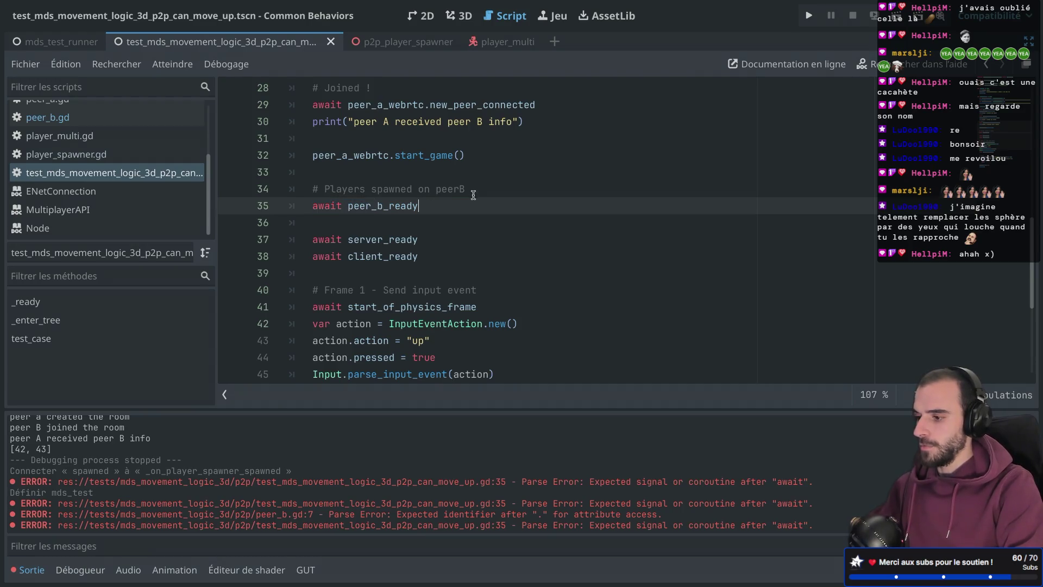
drag(313, 239, 407, 239)
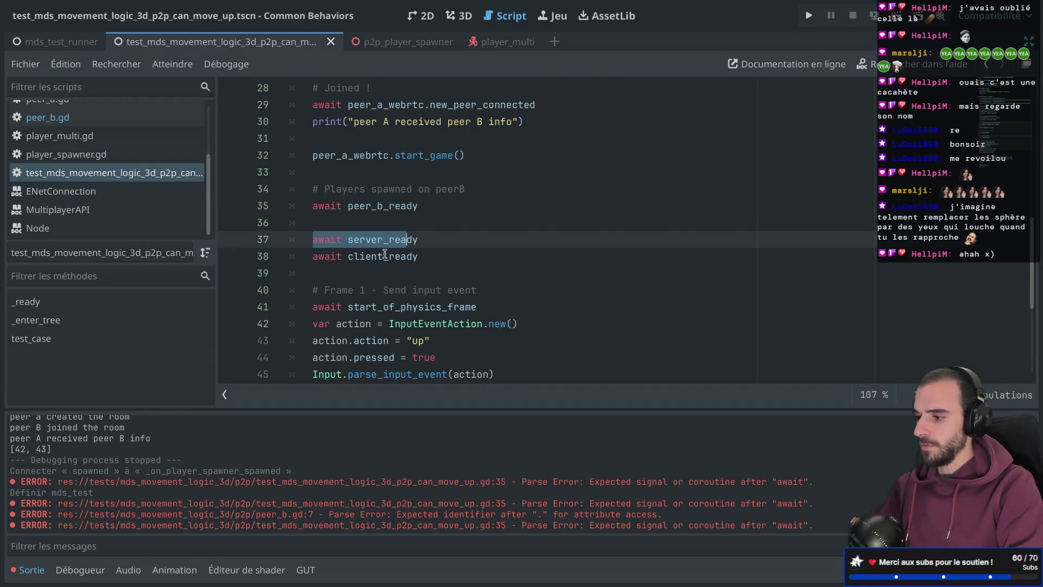
click(312, 240)
text(#)
click(314, 256)
text(#)
scroll(382, 216, down, 1)
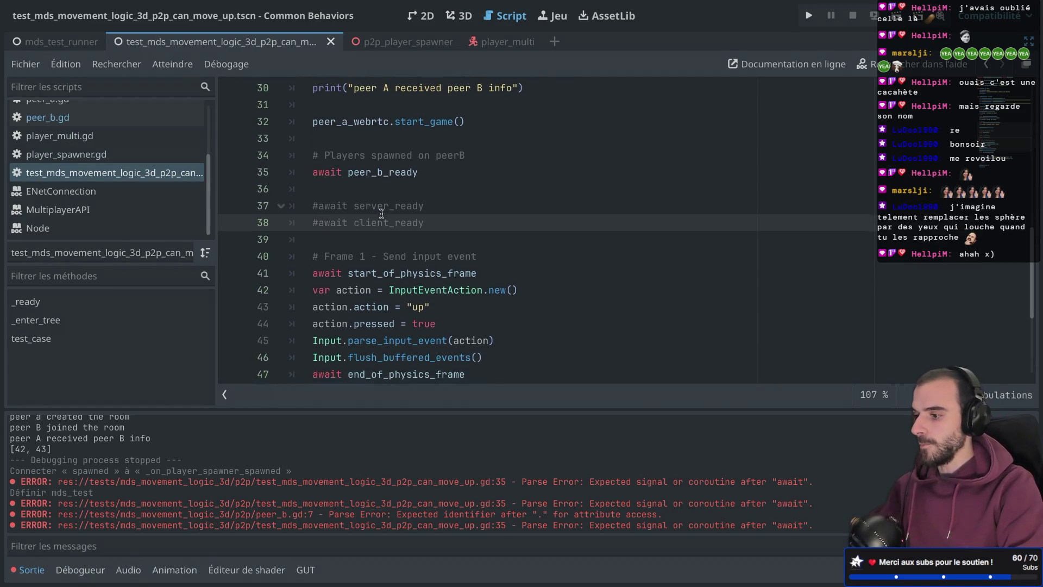
scroll(382, 217, up, 2)
Add print("All ready") below the await and run the current scene
double_click(338, 231)
key(End)
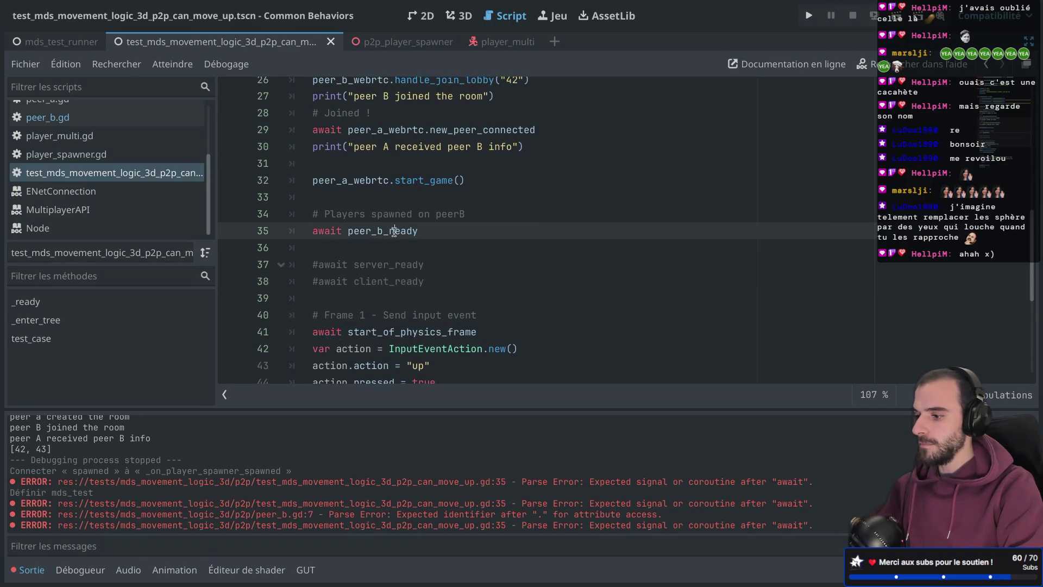
key(Return)
text(print("AL)
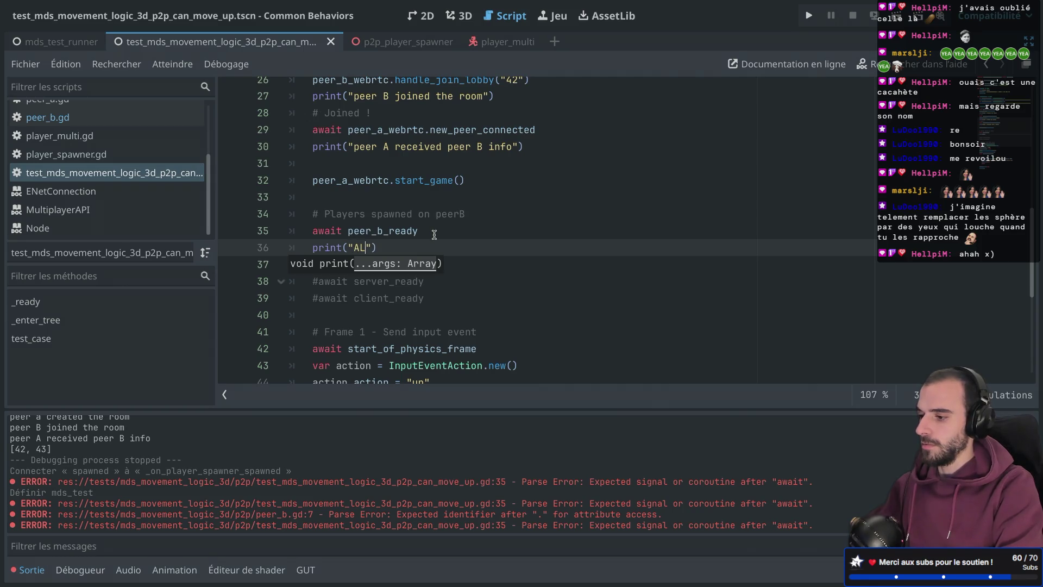
key(BackSpace)
text(ll ready)
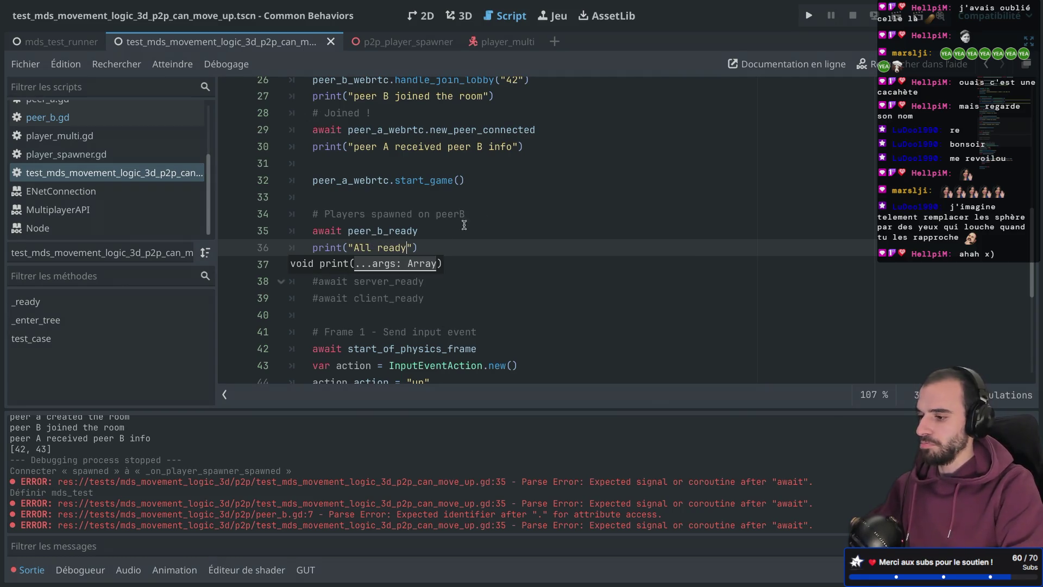
click(872, 23)
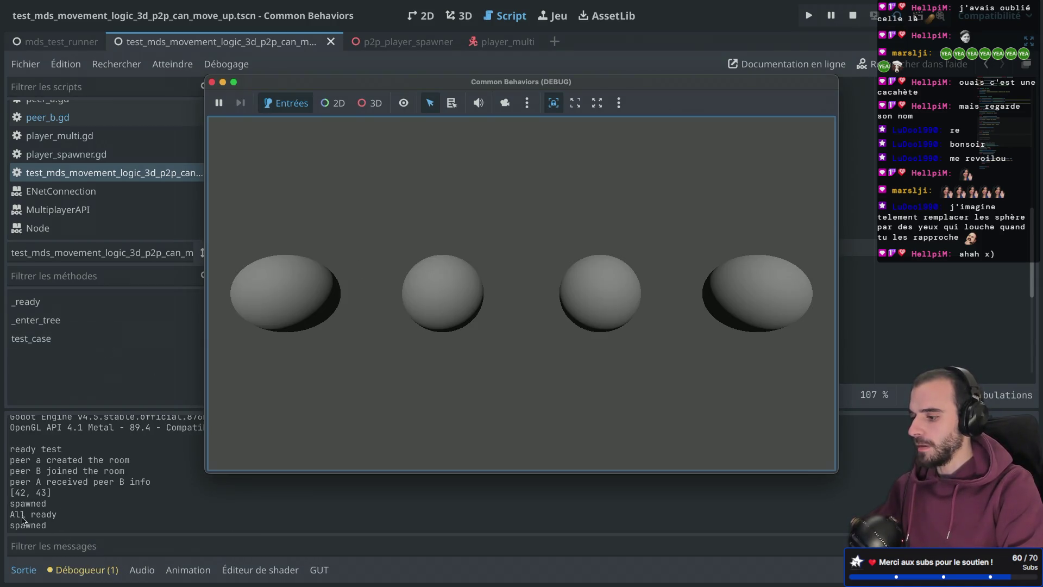
Check the Output log for the spawned and All ready messages, then stop the game
click(24, 527)
double_click(24, 527)
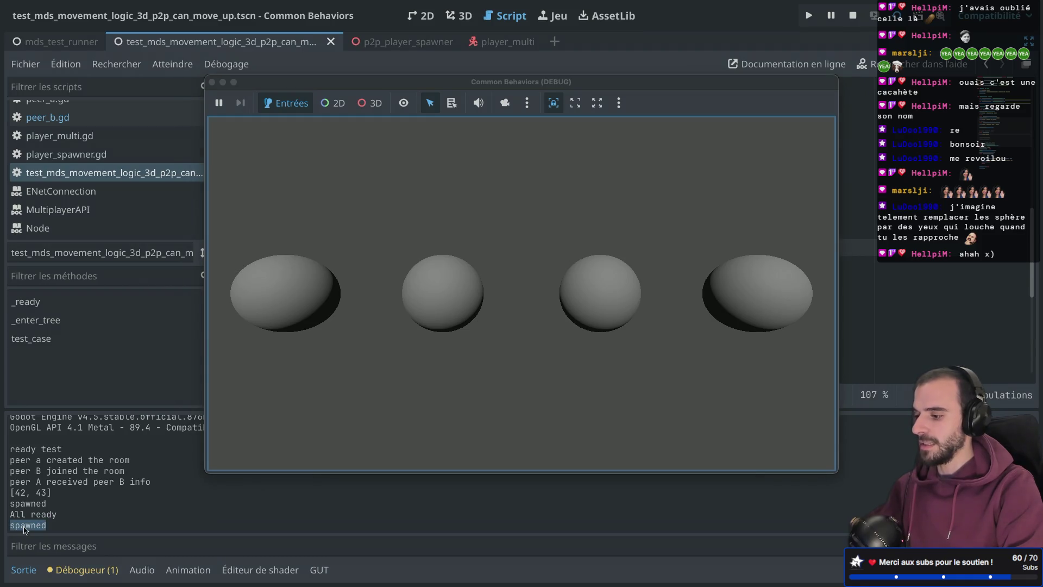
click(212, 83)
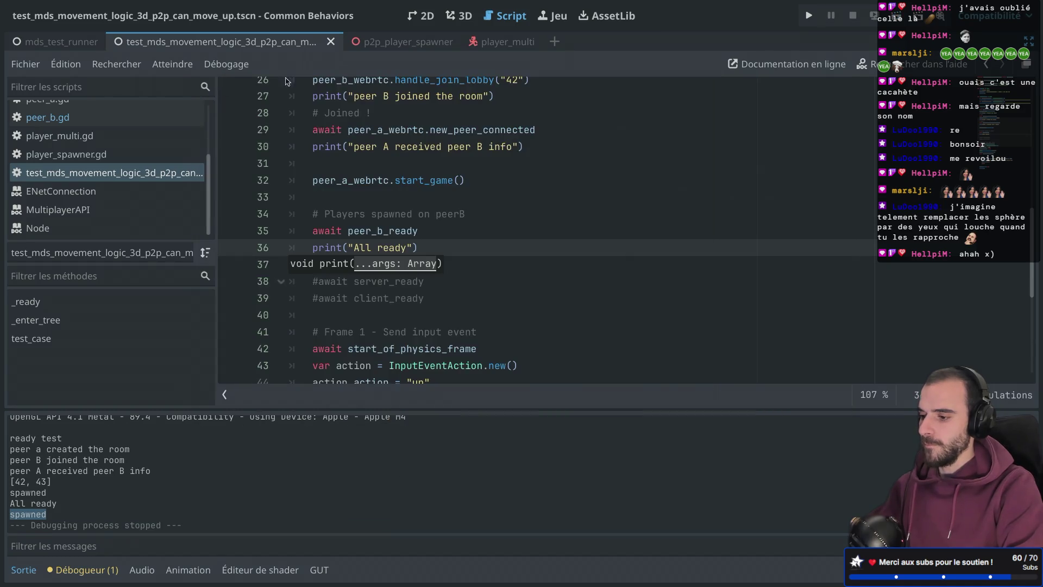
scroll(445, 183, down, 3)
scroll(445, 184, down, 3)
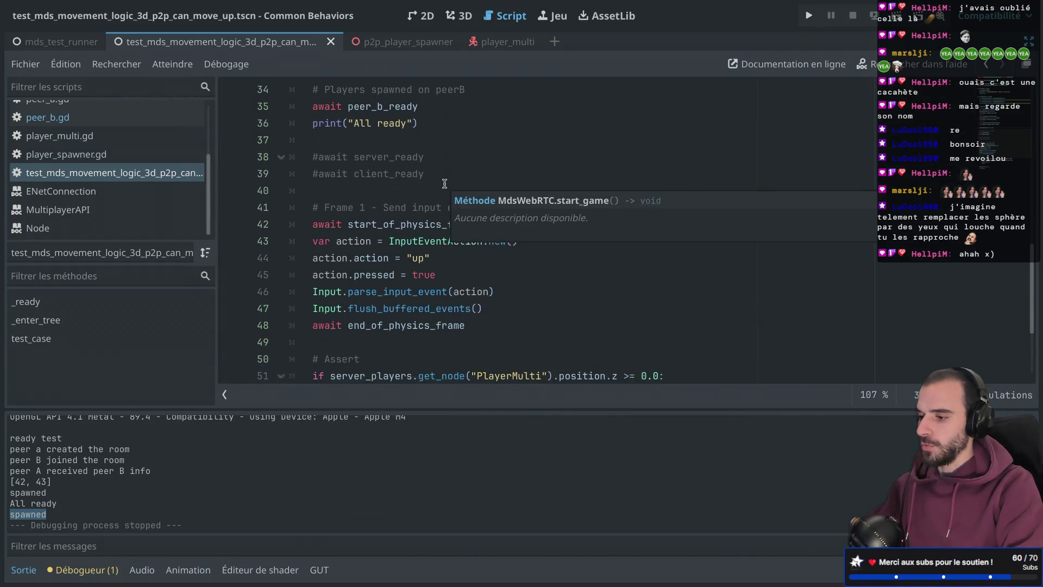
scroll(351, 183, down, 3)
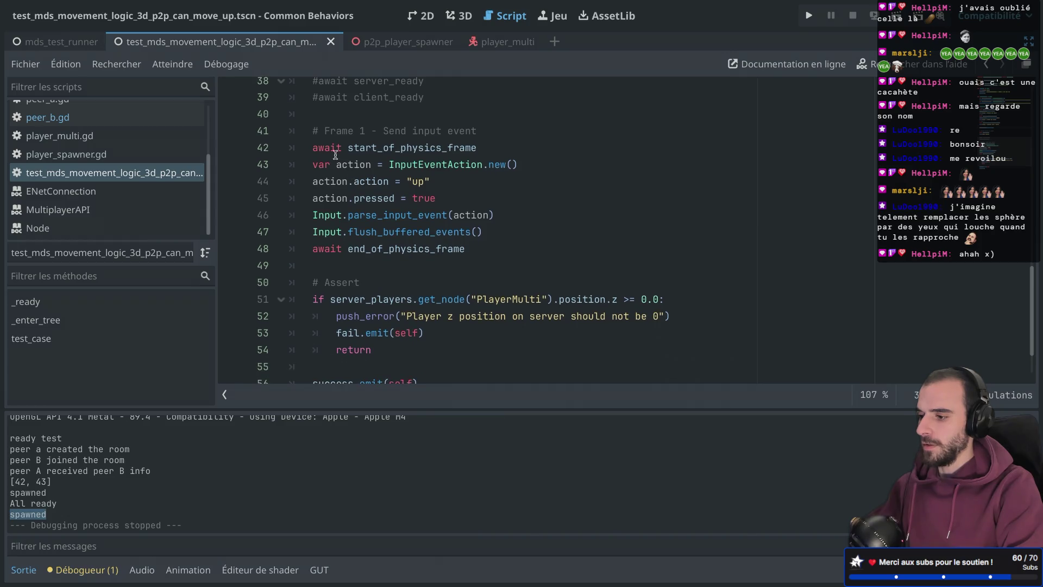
scroll(330, 148, down, 1)
scroll(335, 152, up, 4)
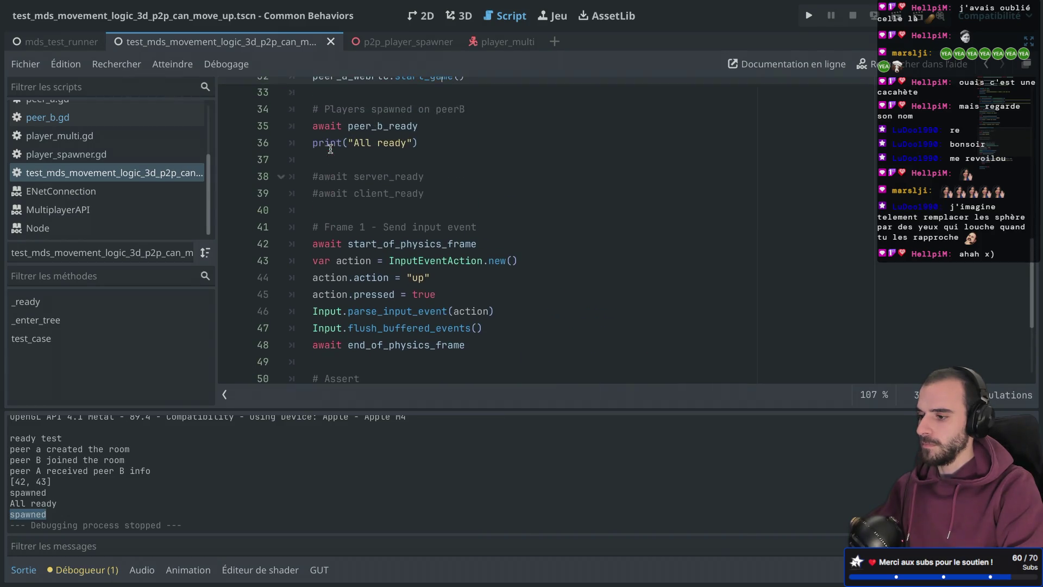
scroll(337, 252, down, 3)
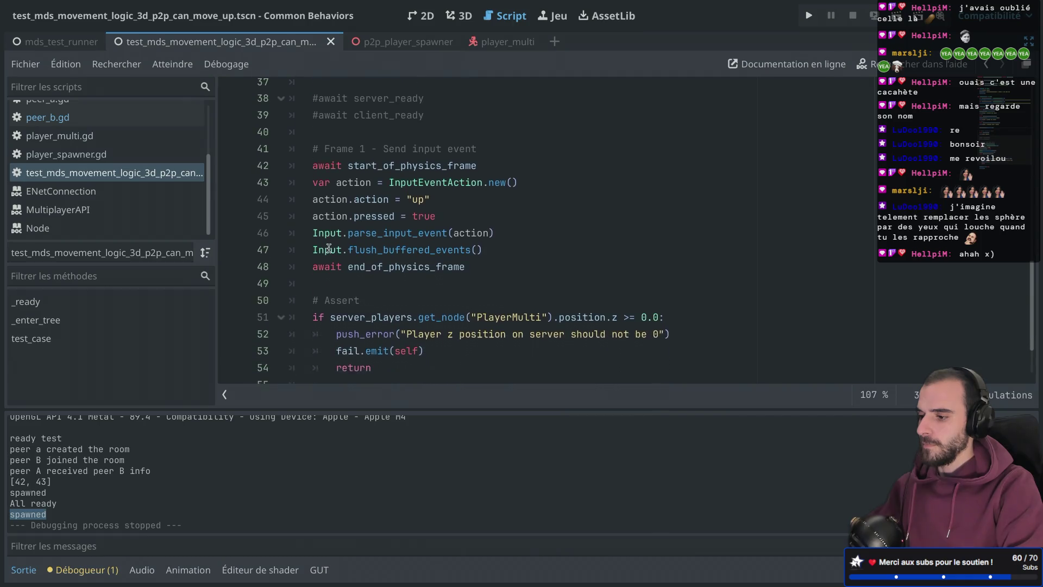
Review the Frame 1 input block and physics frame code on lines 41–48
mouse_move(384, 164)
mouse_down()
mouse_move(311, 200)
mouse_move(393, 237)
mouse_up()
click(384, 131)
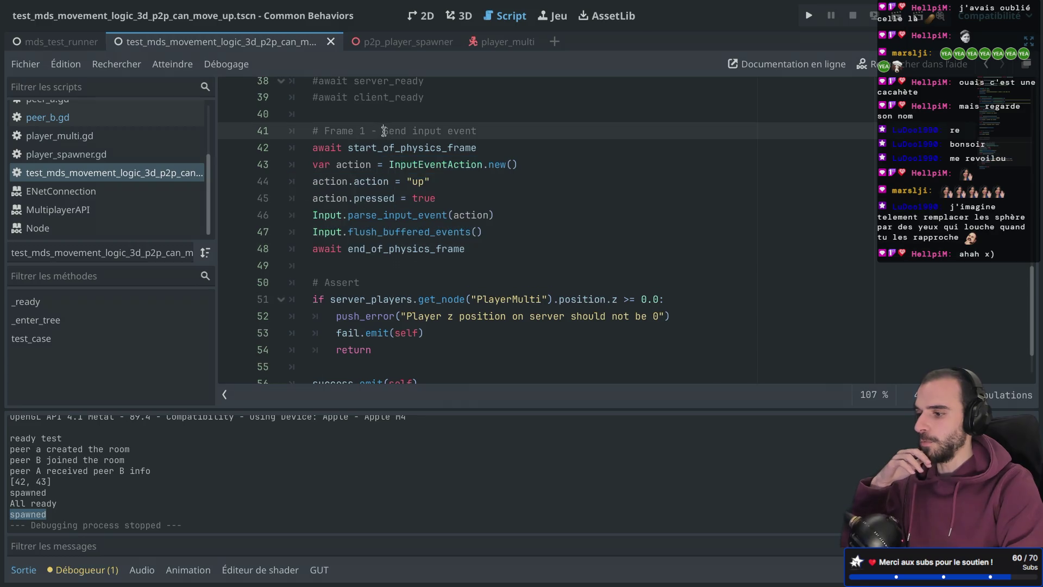
drag(363, 133, 365, 228)
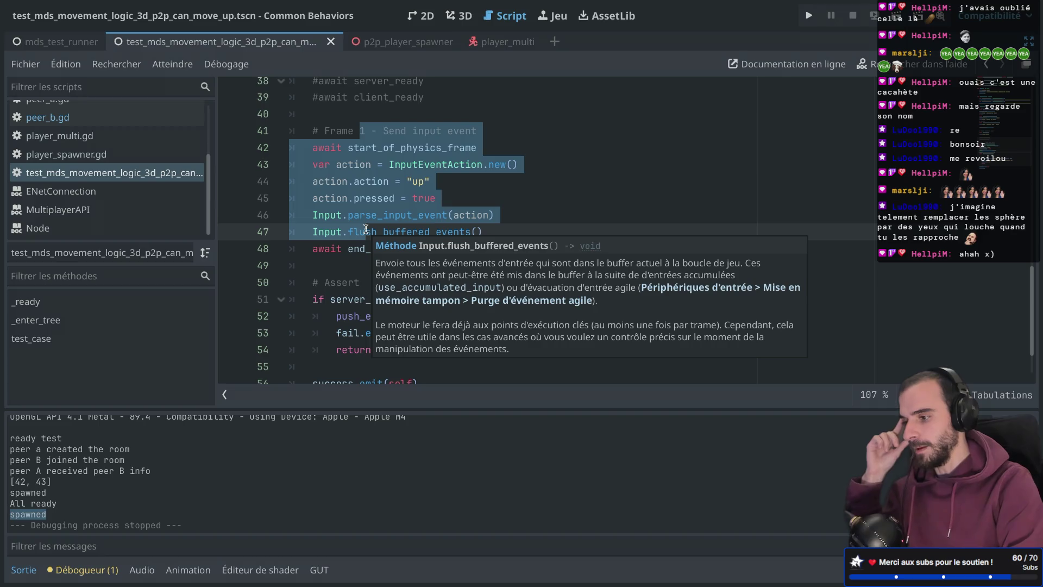
click(405, 180)
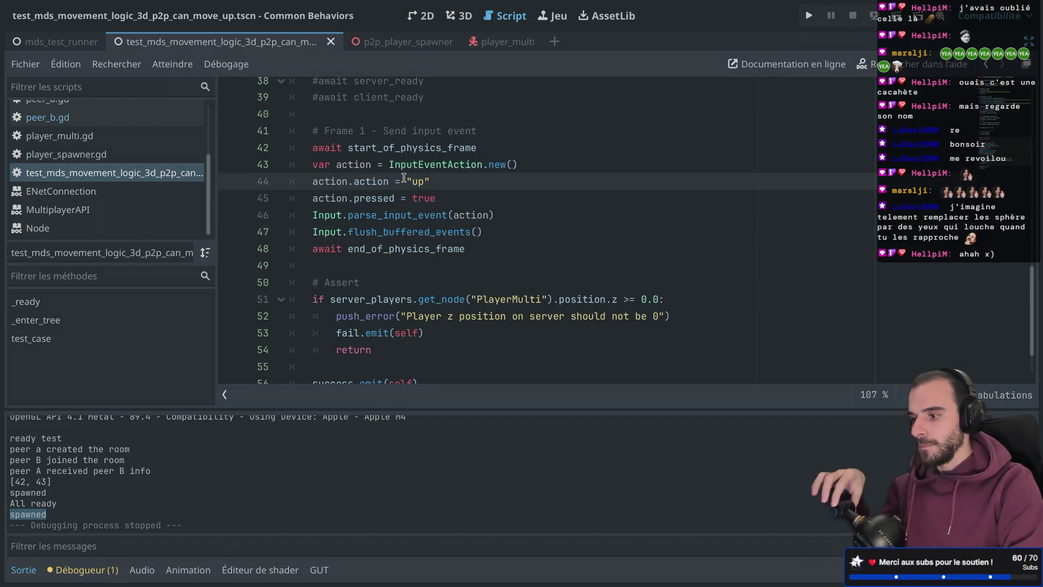
scroll(402, 191, down, 3)
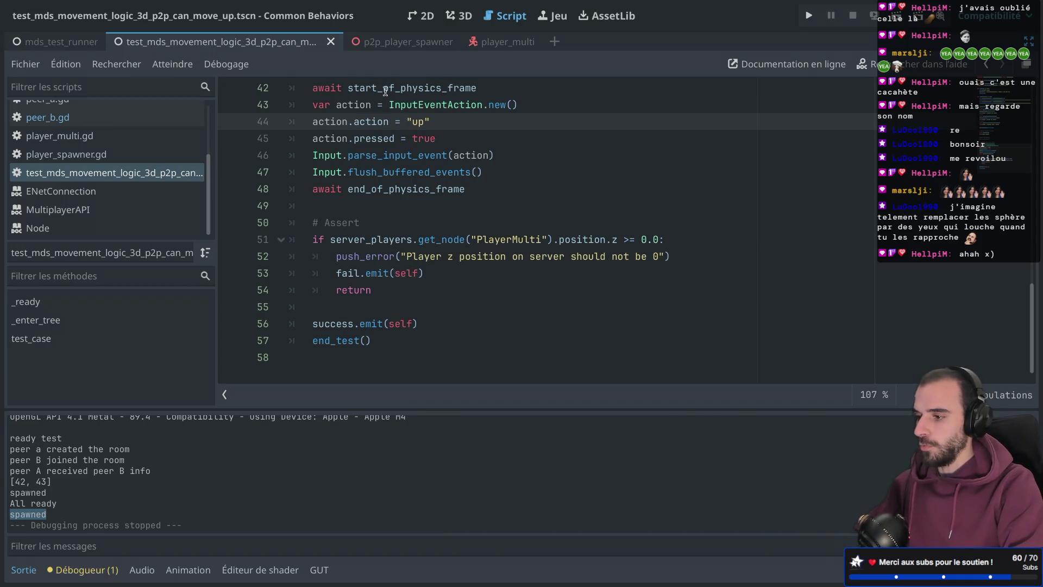
drag(385, 91, 388, 186)
click(379, 228)
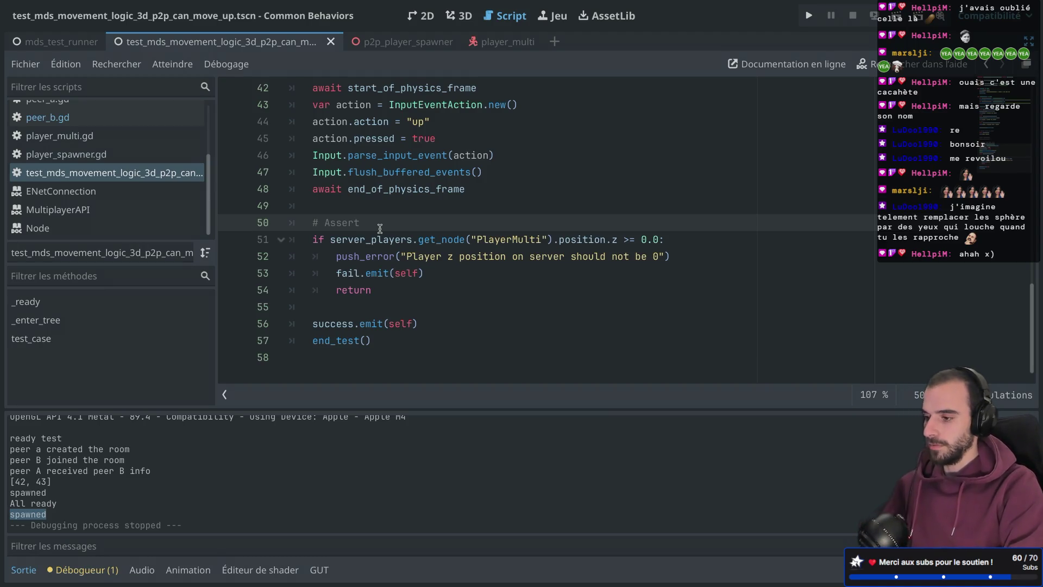
Select the server_players assert expression on line 51 for rewriting
drag(401, 87, 477, 88)
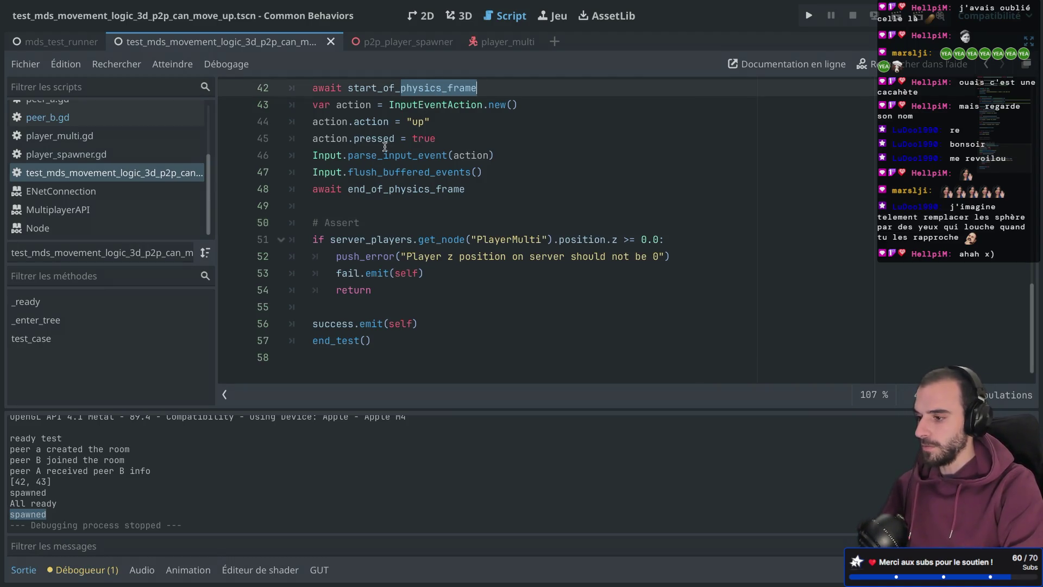
double_click(362, 189)
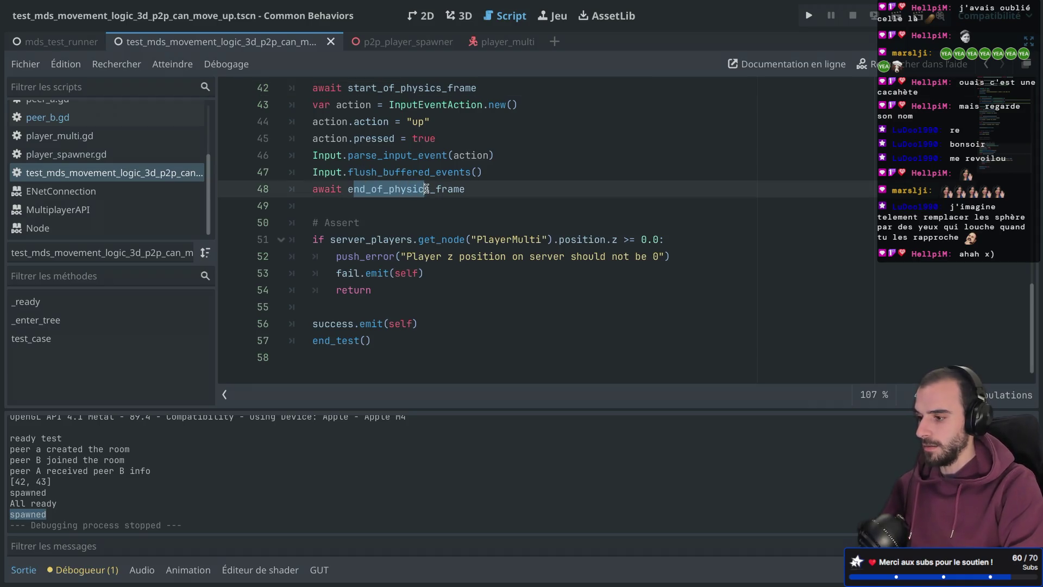
double_click(372, 89)
drag(348, 189, 435, 189)
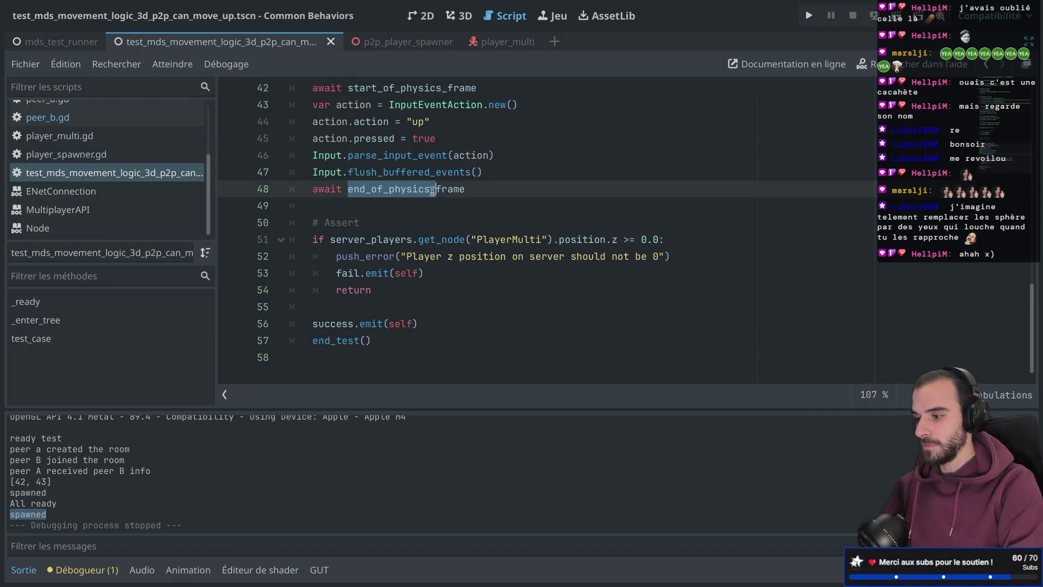
drag(331, 239, 496, 239)
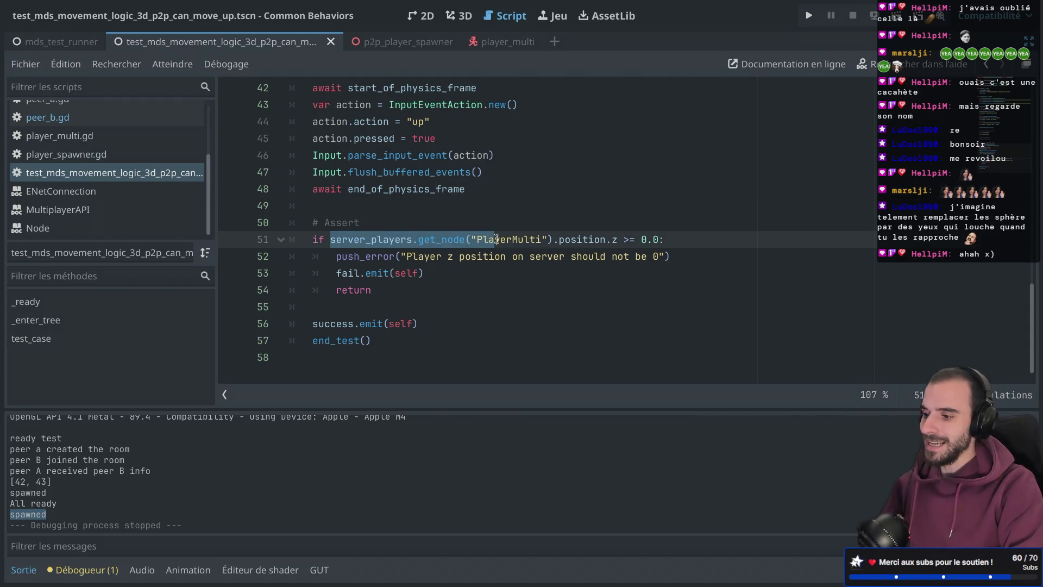
key(ctrl+shift+F11)
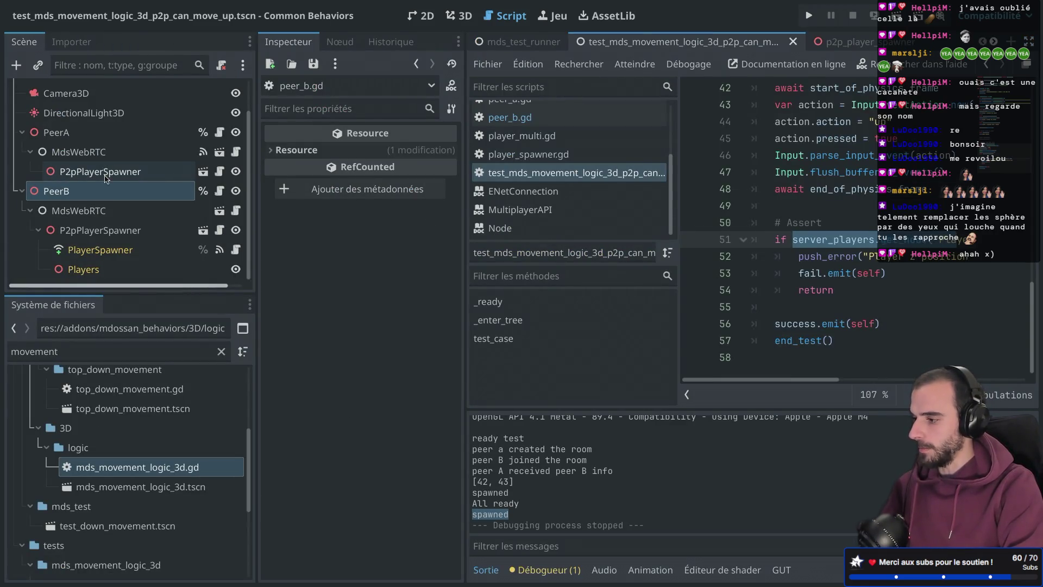
scroll(92, 170, up, 1)
scroll(93, 170, down, 1)
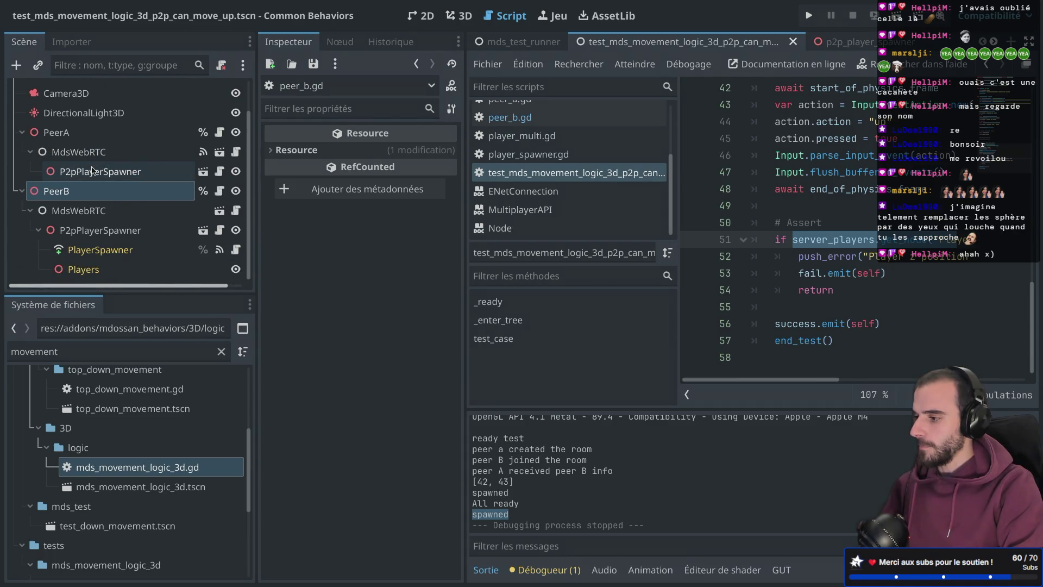
key(ctrl+super+d)
Change the assert target to %PeerA.get_node("MdsWebRTC/P2pPlayerSpawner/Players") using autocomplete
text(%PeyerMulti").position.z >= 0.0:)
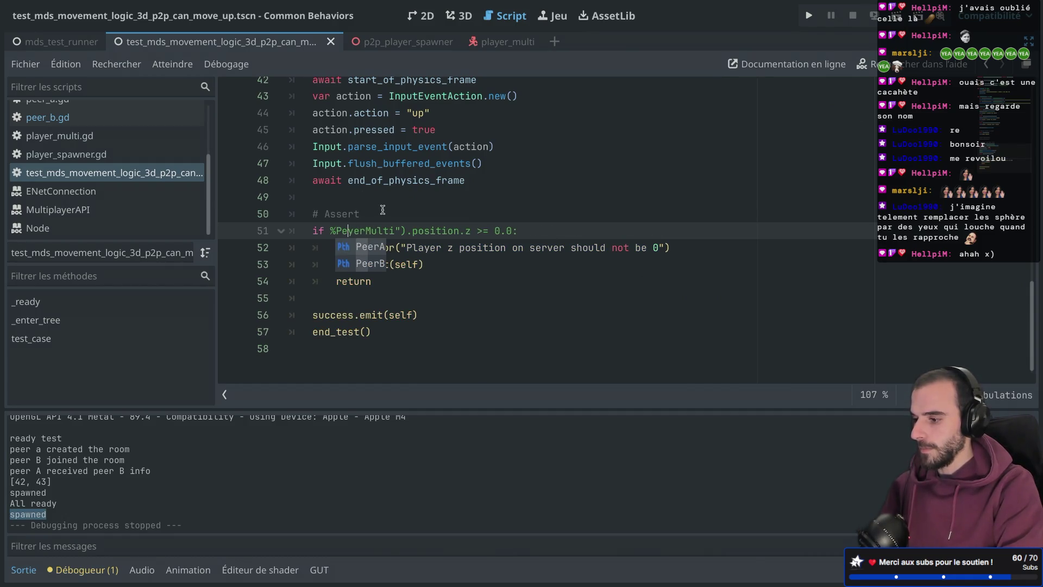
key(Tab)
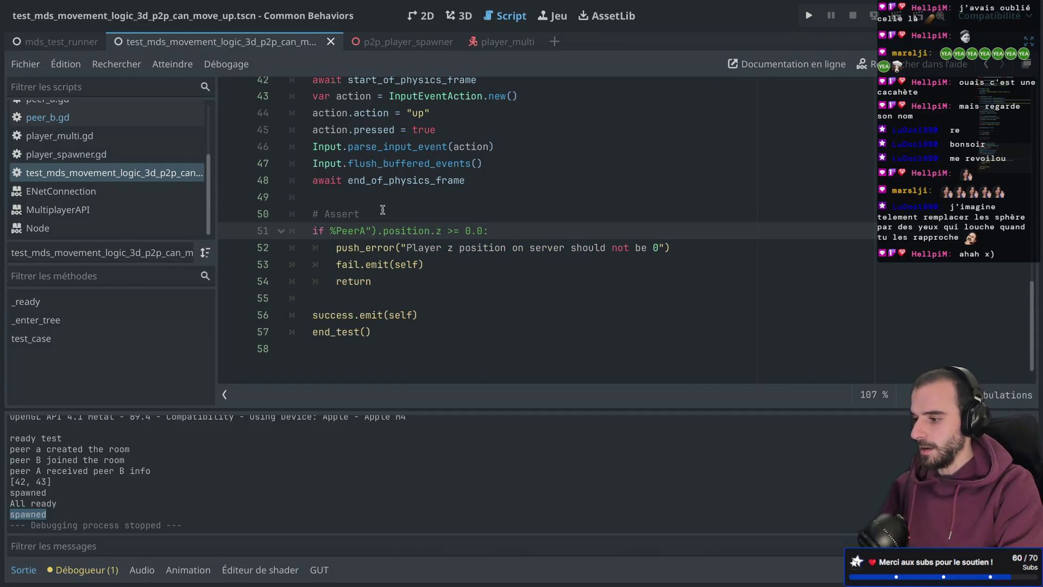
text(.get)
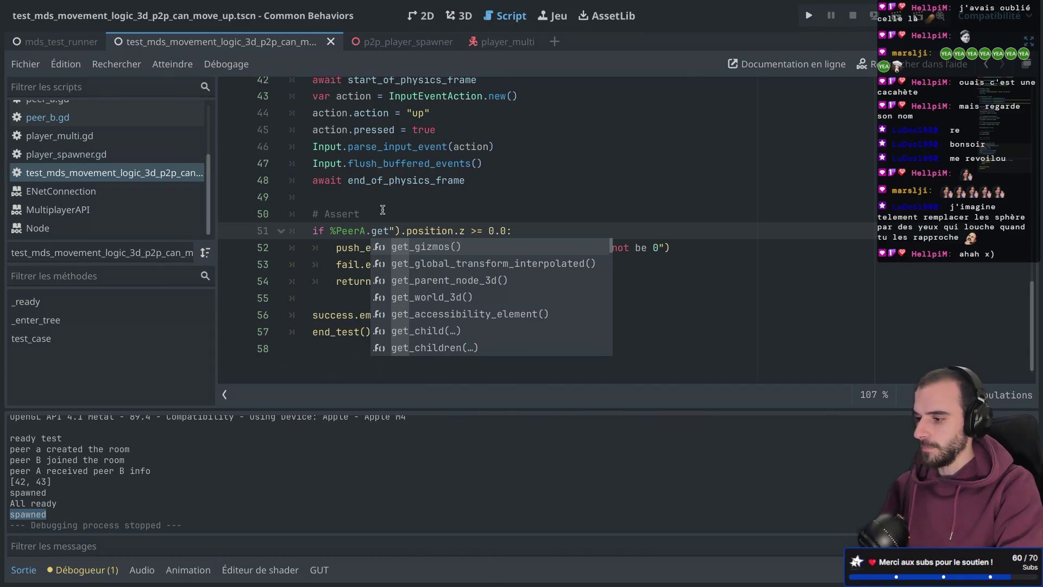
text(_n)
key(Tab)
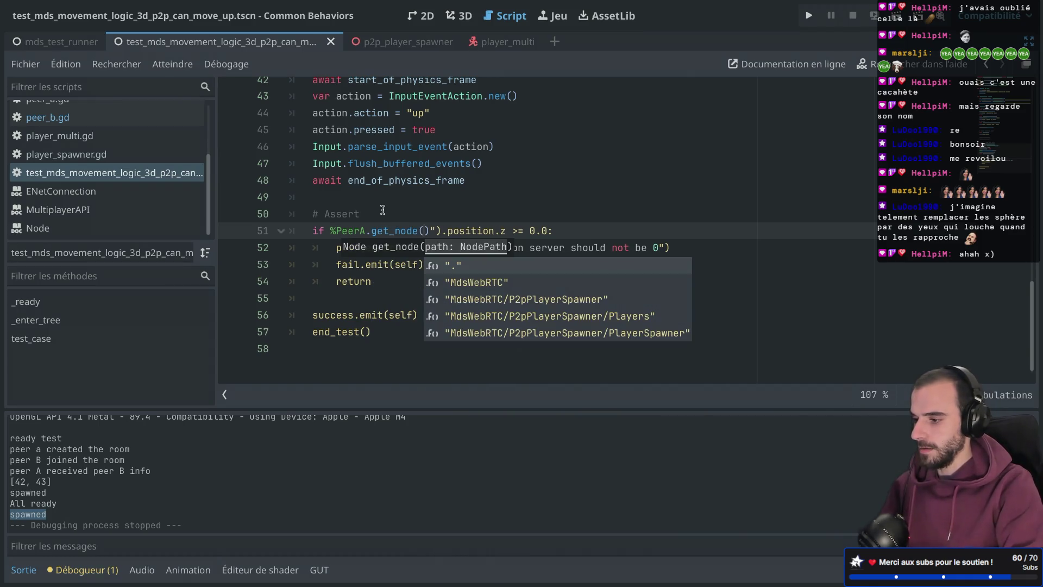
key(Escape)
text(")
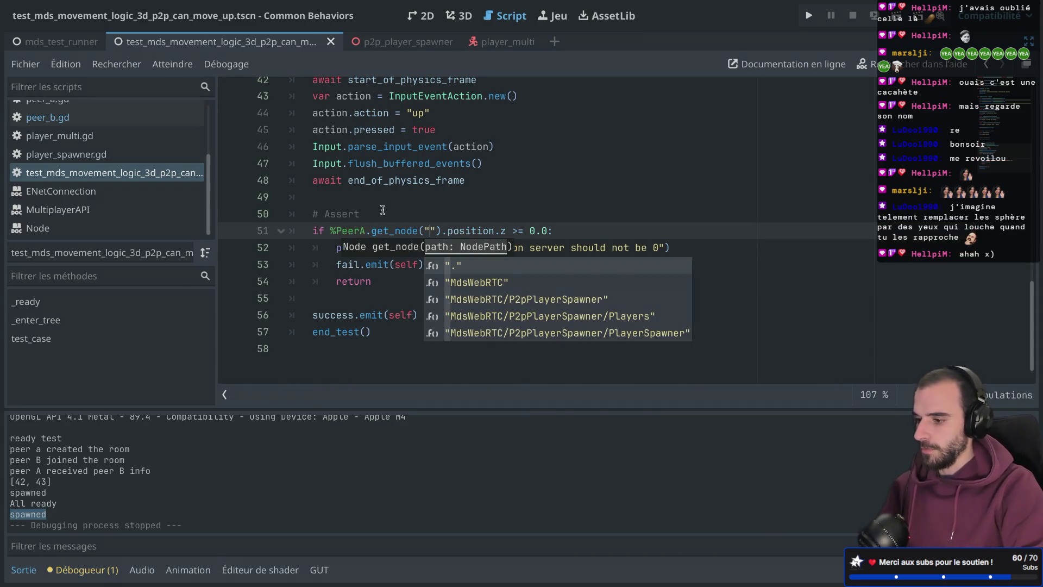
key(Down)
key(Down)
key(Down)
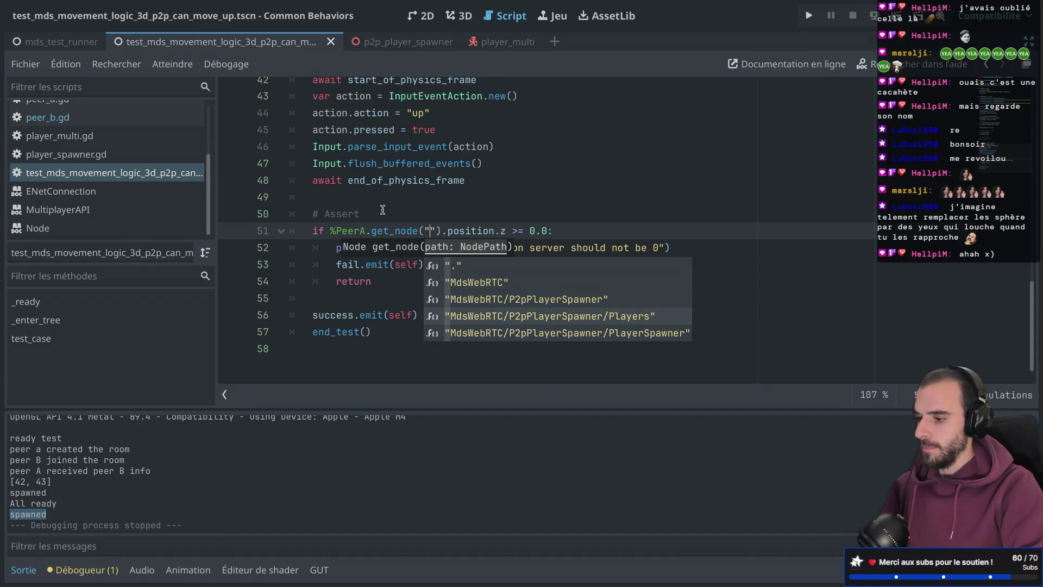
key(Return)
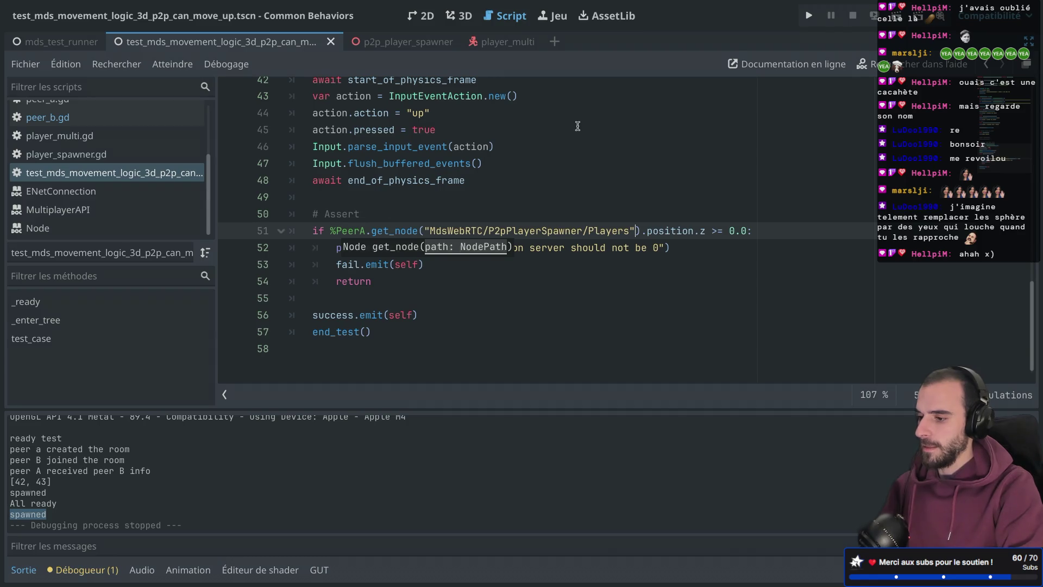
click(578, 189)
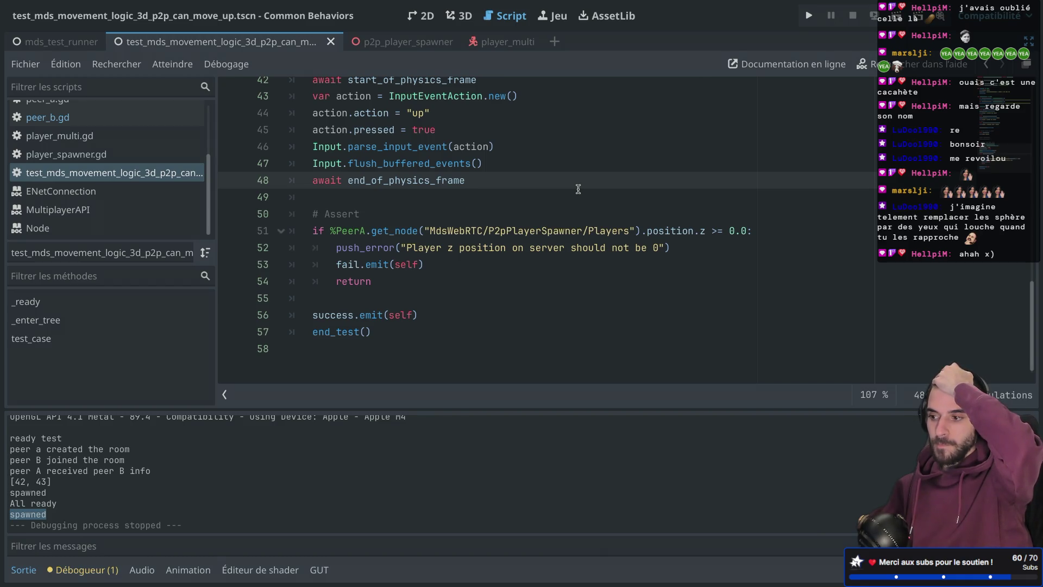
key(ctrl+super+d)
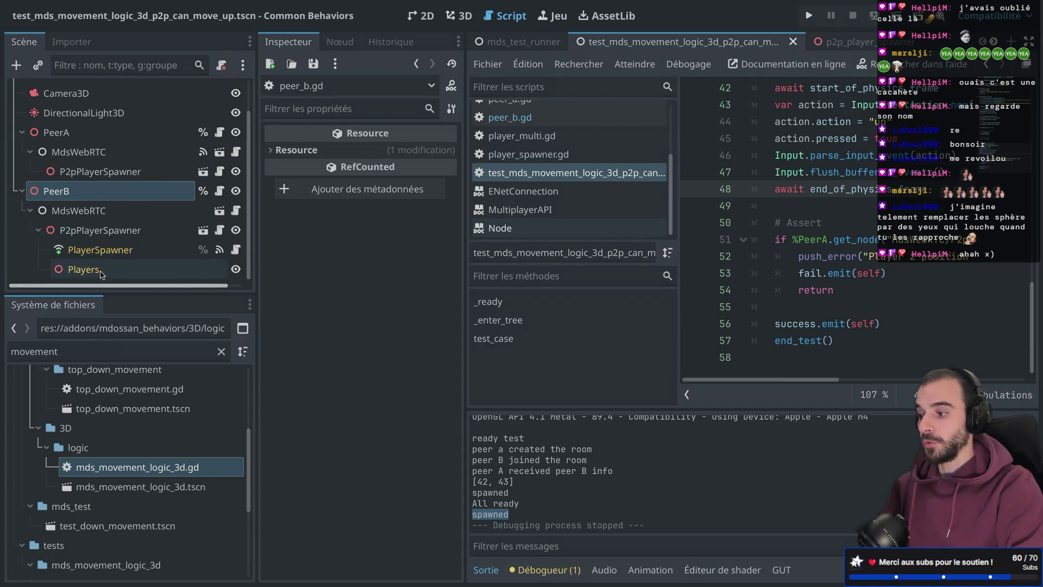
Open the P2pPlayerSpawner node's p2p_player_spawner.gd script from the Scene tree
key(ctrl+super+d)
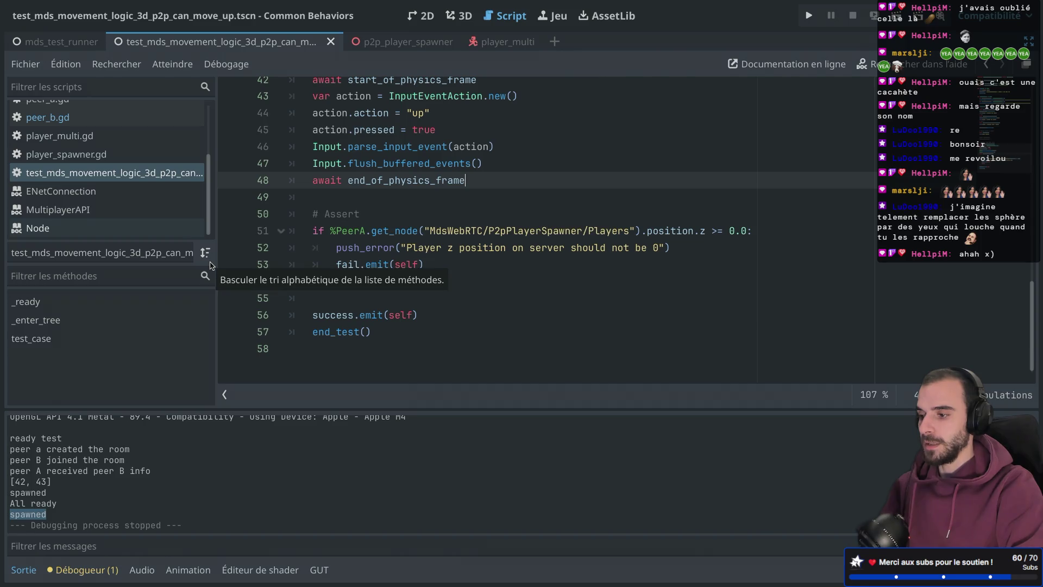
key(ctrl+super+d)
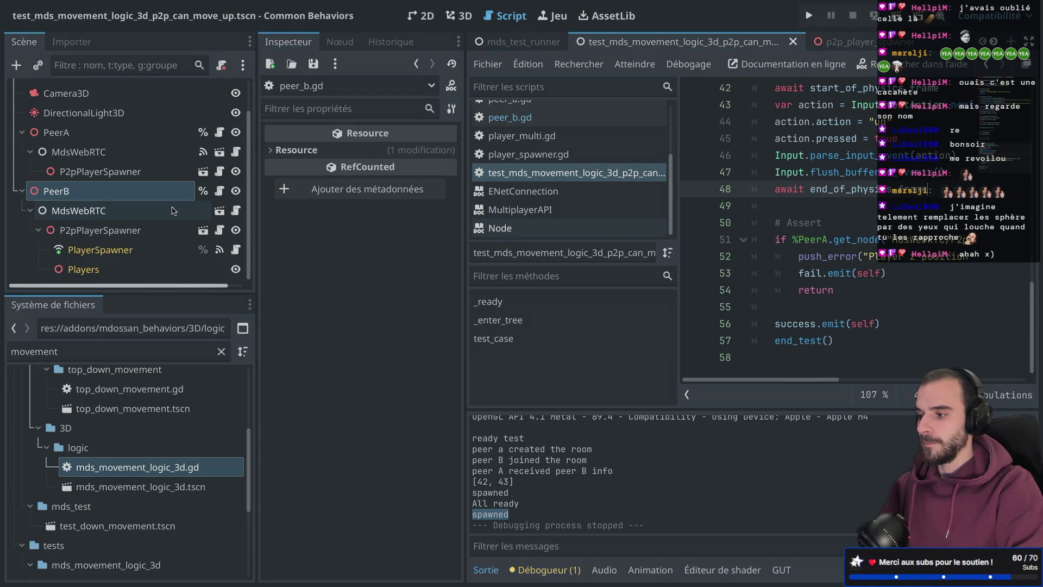
scroll(206, 193, up, 2)
scroll(205, 193, down, 2)
scroll(203, 192, up, 2)
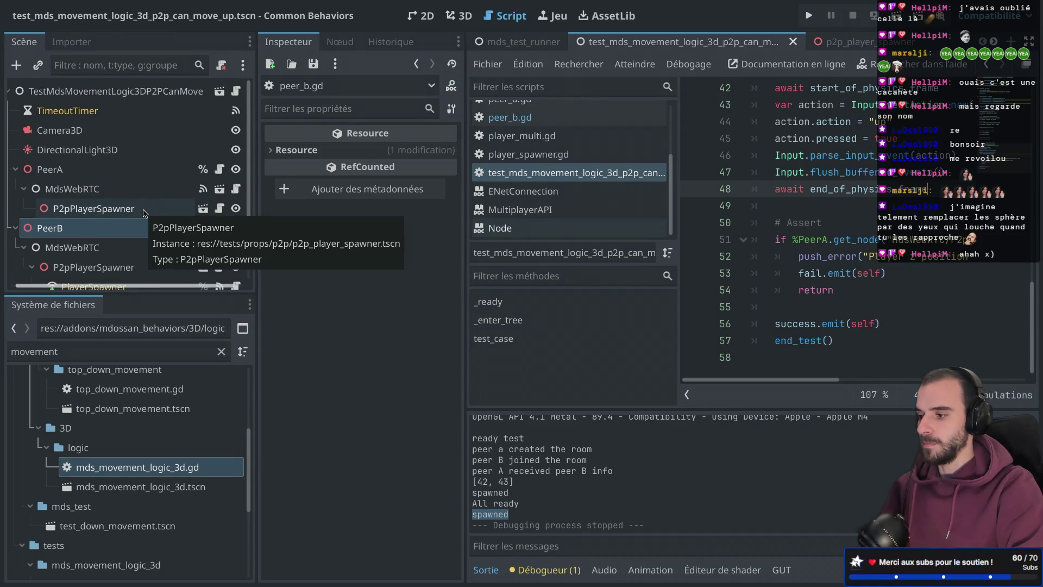
click(220, 210)
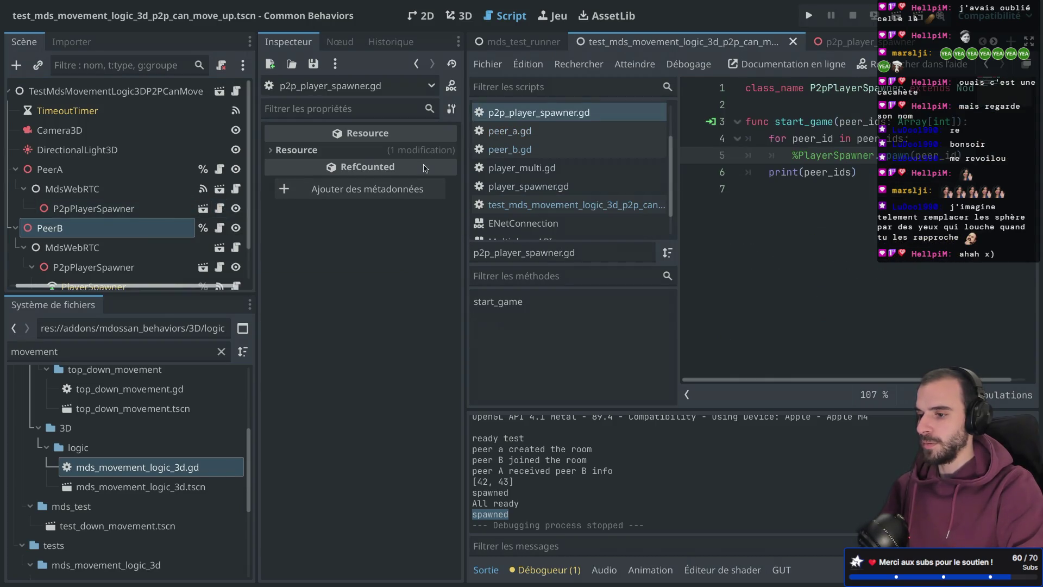
key(super+ctrl+d)
key(super+ctrl+d)
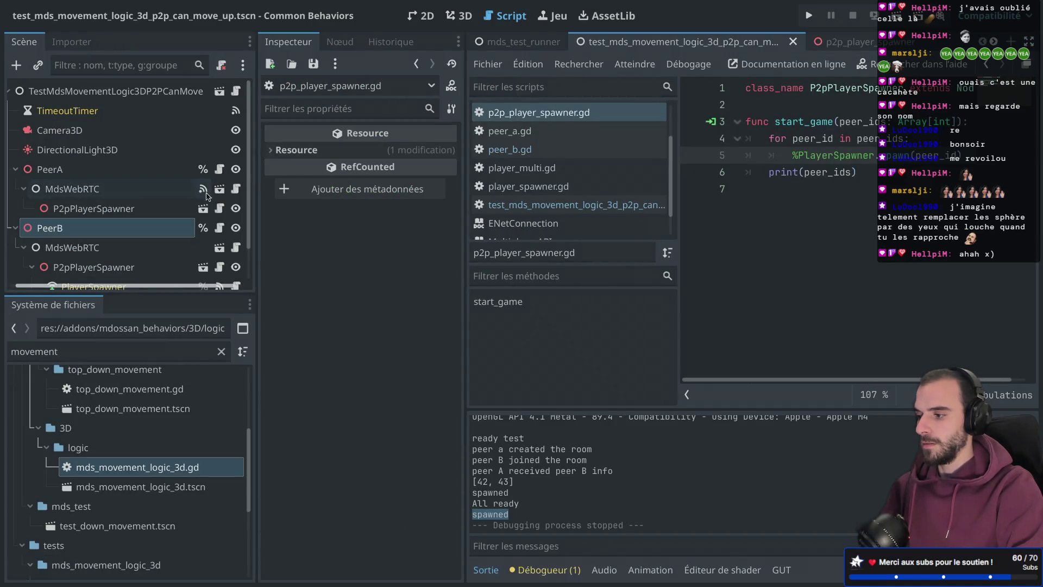
Look at peer_a.gd, return to p2p_player_spawner.gd, and open the p2p_player_spawner scene
click(219, 169)
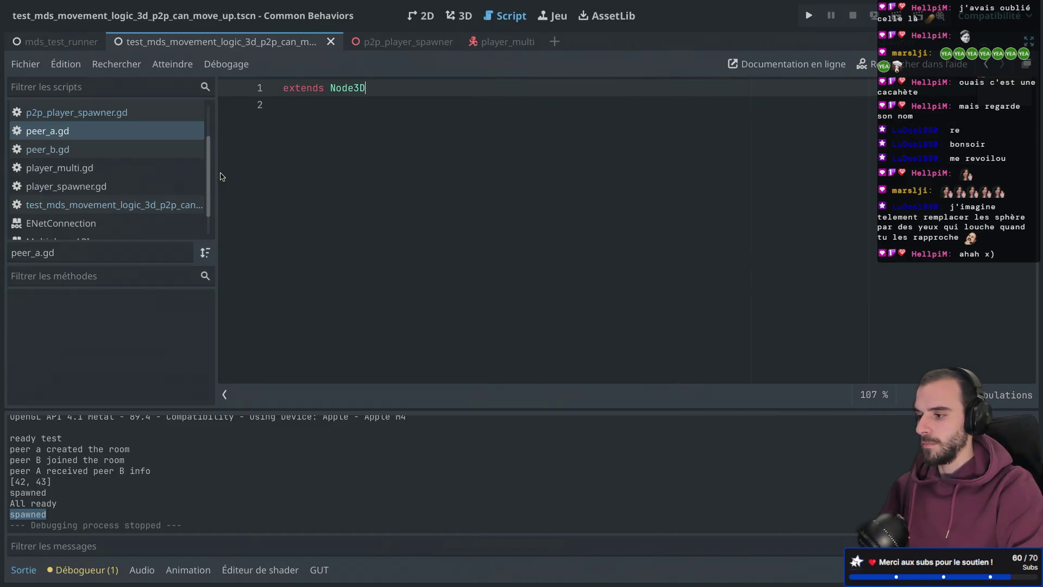
key(super+ctrl+d)
key(Up)
key(super+ctrl+d)
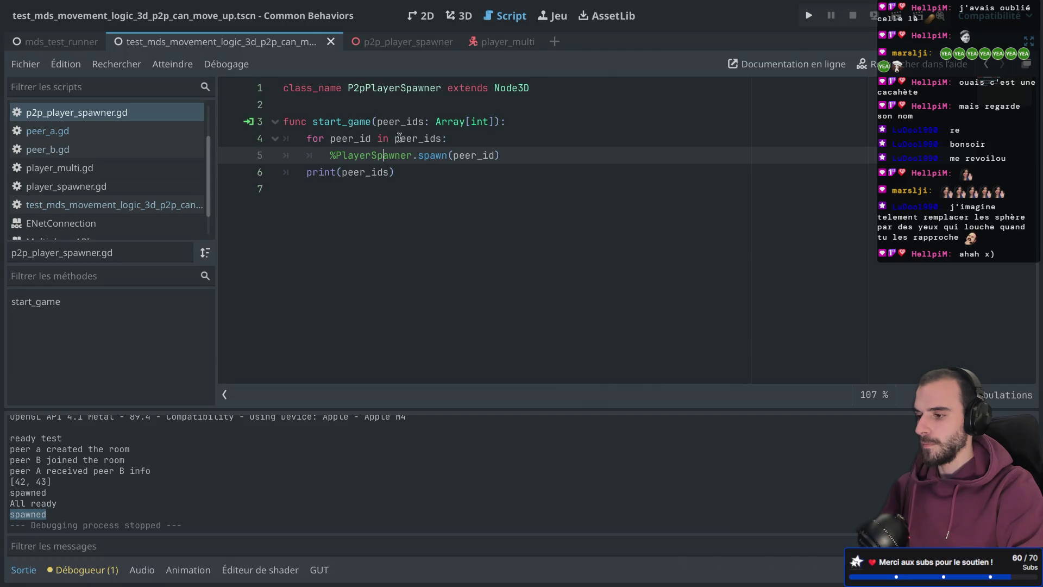
key(super+ctrl+d)
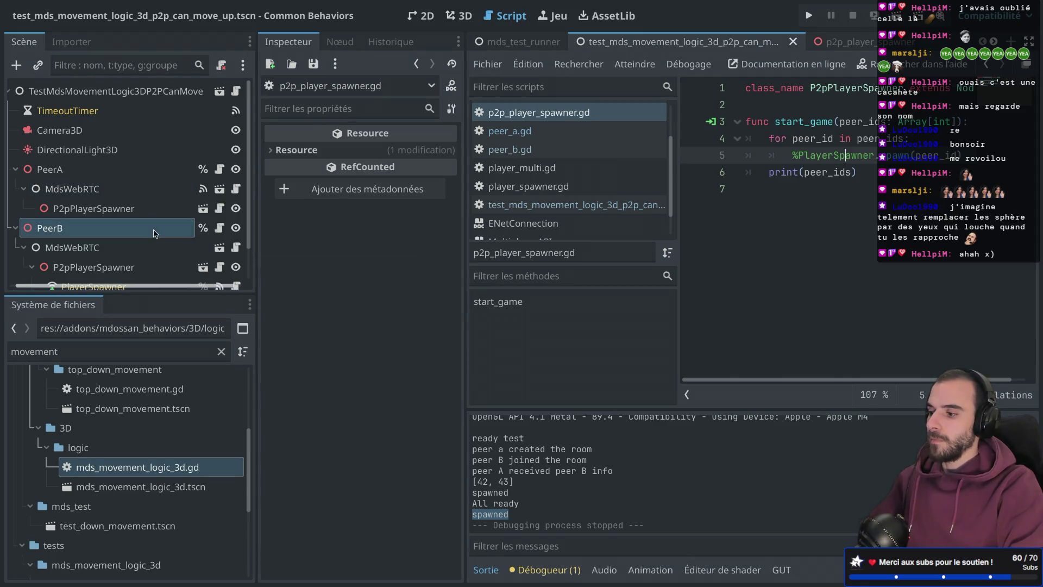
click(829, 43)
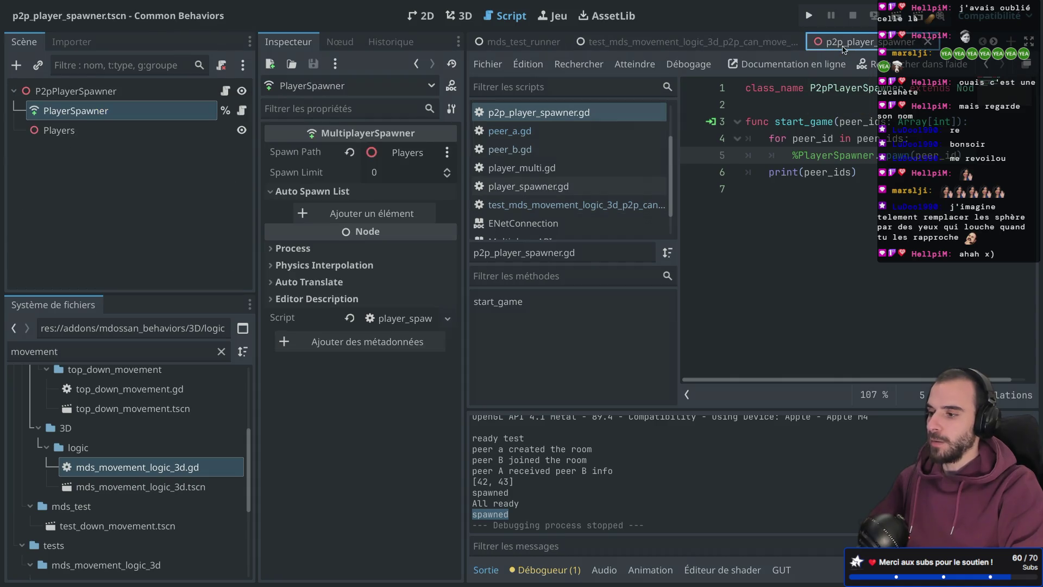
Add 'signal player_spawned(player: PlayerMulti)' below the class_name line of p2p_player_spawner.gd
click(175, 95)
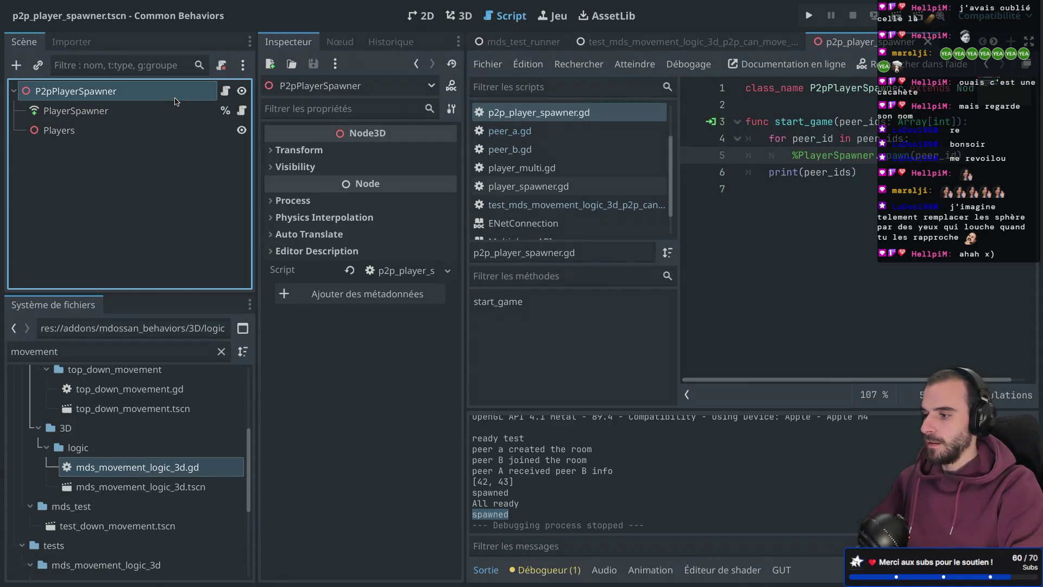
key(ctrl+super+d)
click(337, 107)
key(Return)
key(Up)
key(Return)
text(signal player_spawned()
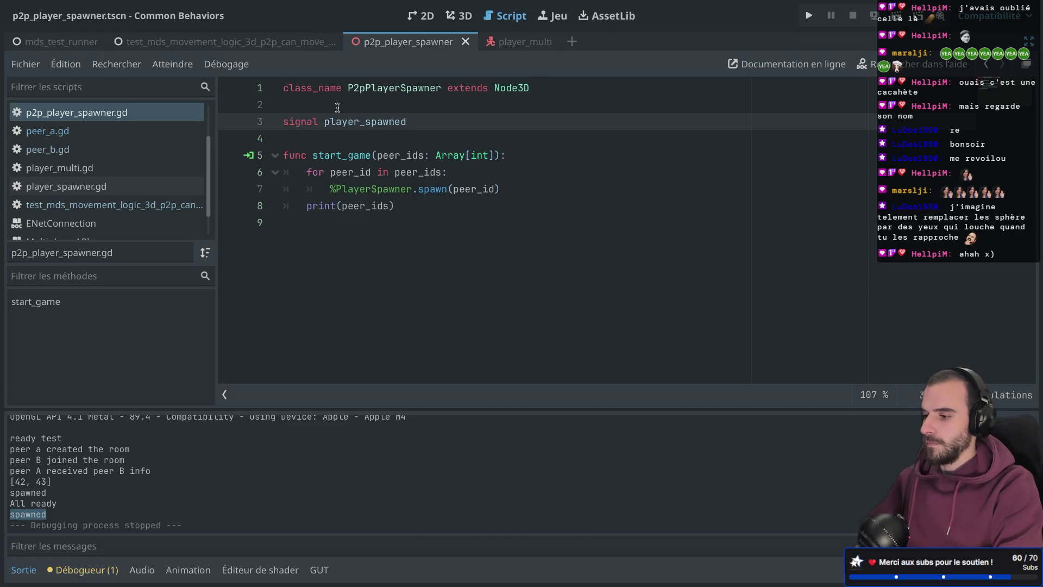
text(player: )
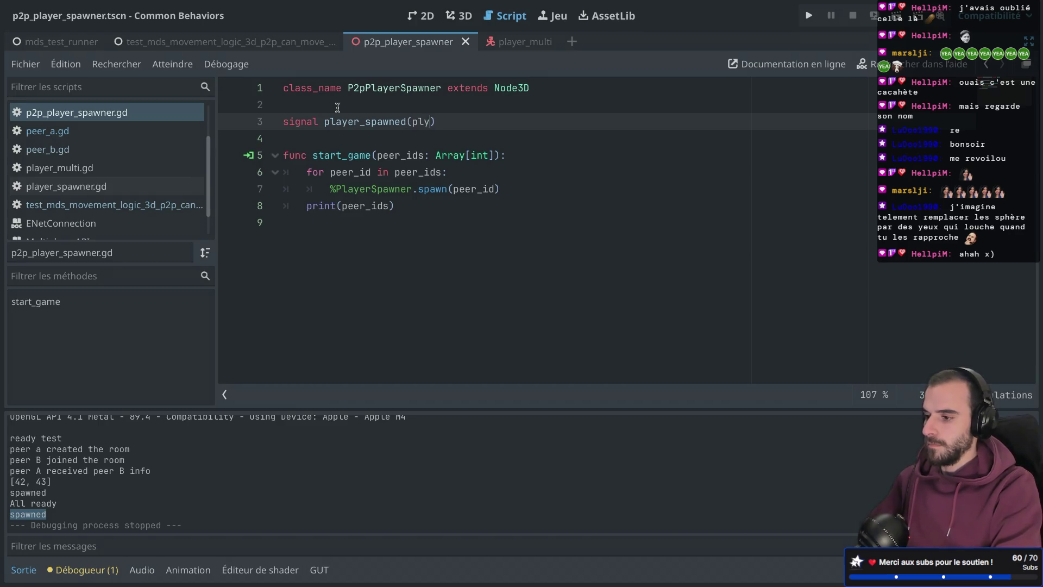
text(Pla)
key(Return)
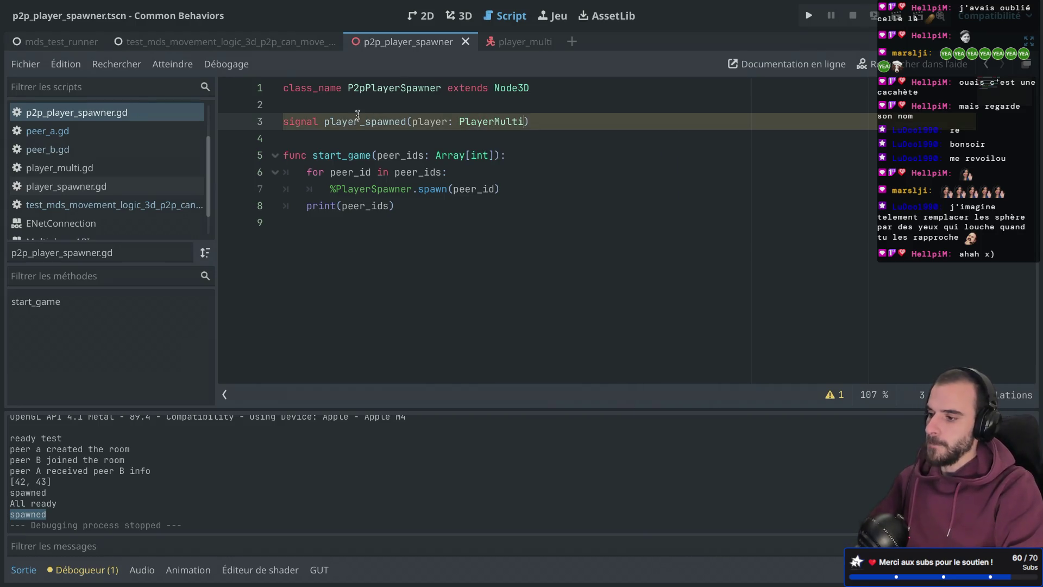
key(ctrl+super+d)
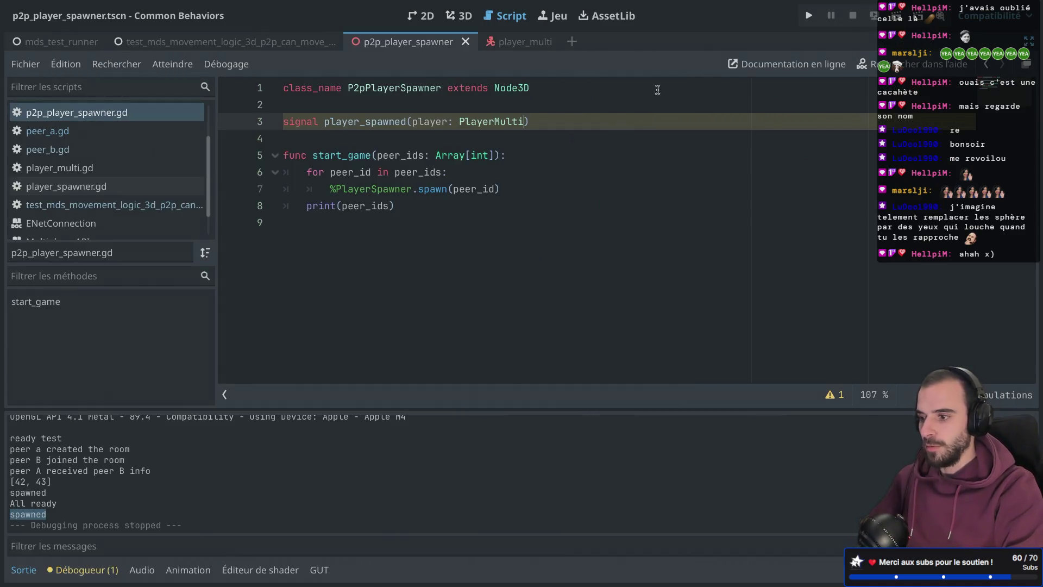
Open PlayerSpawner's player_spawner.gd full-width and review how custom_spawn creates and positions a PlayerMulti
click(189, 113)
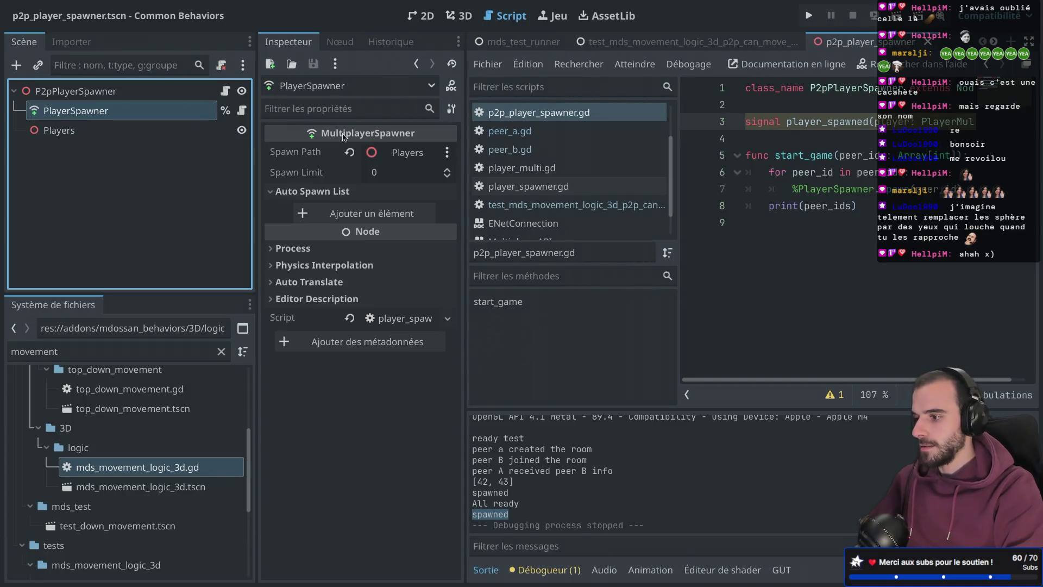
click(242, 111)
key(super+ctrl+d)
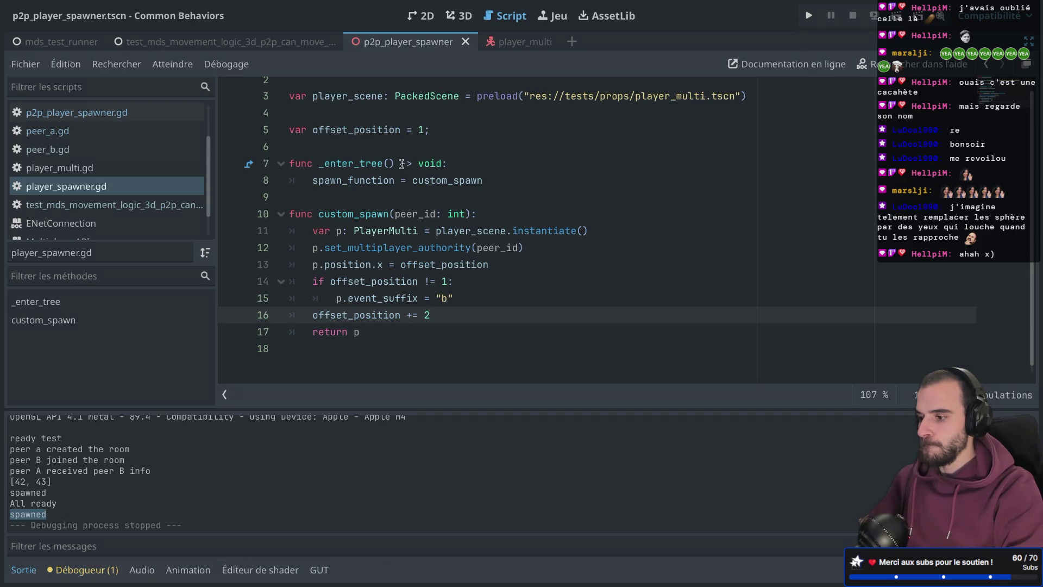
scroll(401, 242, up, 1)
mouse_move(402, 243)
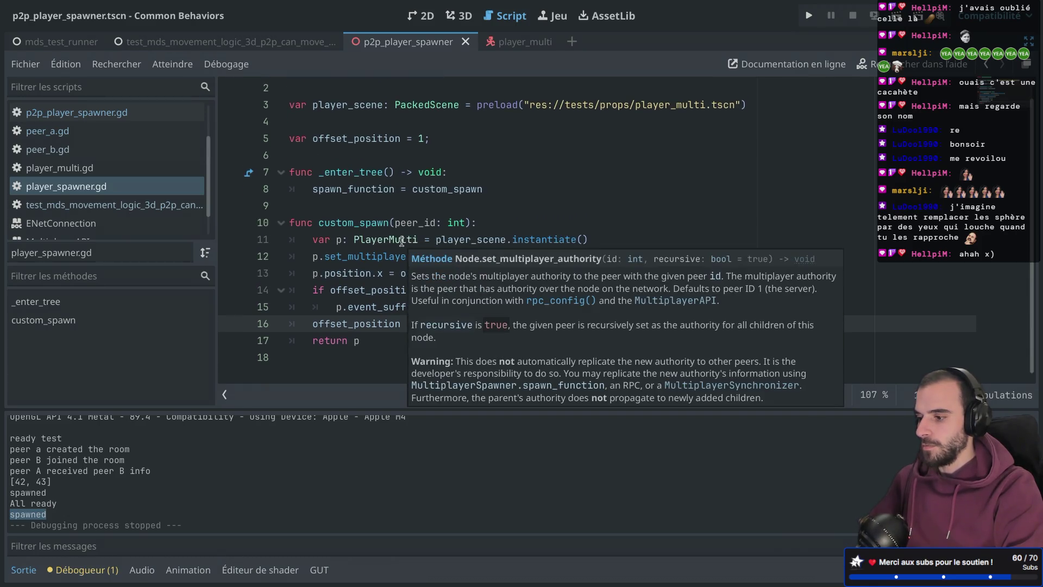
scroll(401, 242, down, 1)
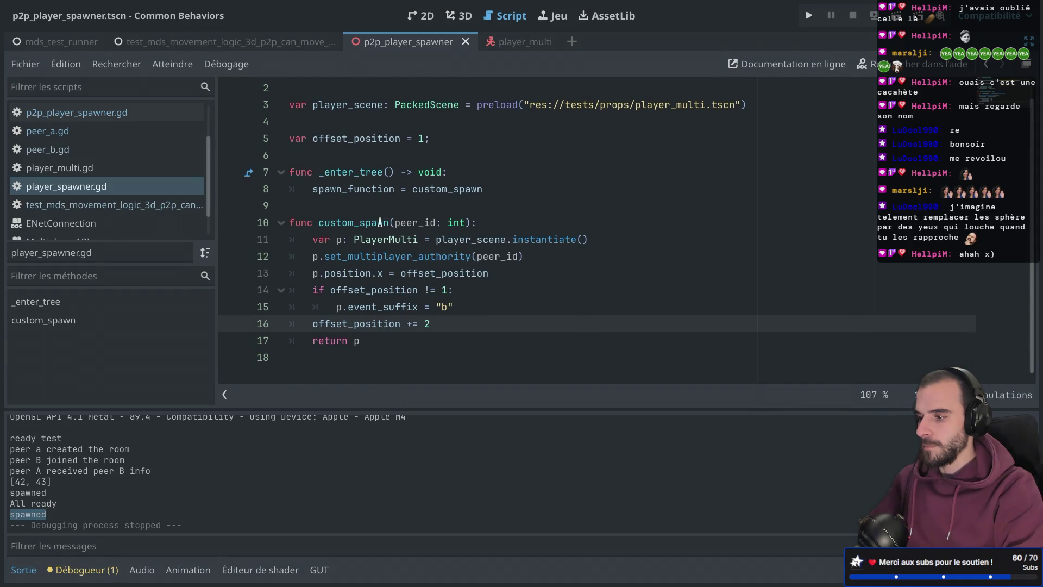
scroll(380, 221, up, 1)
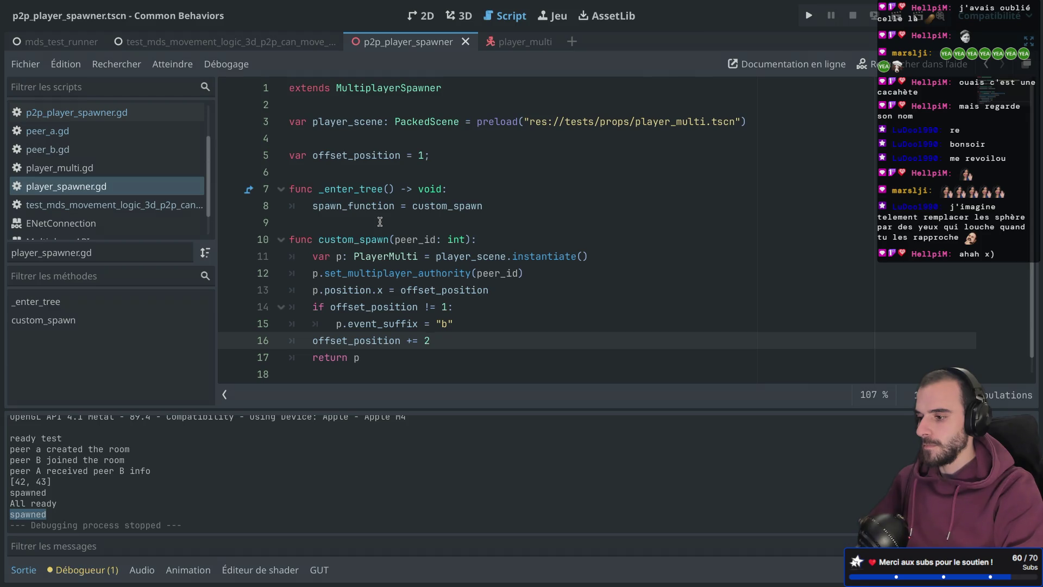